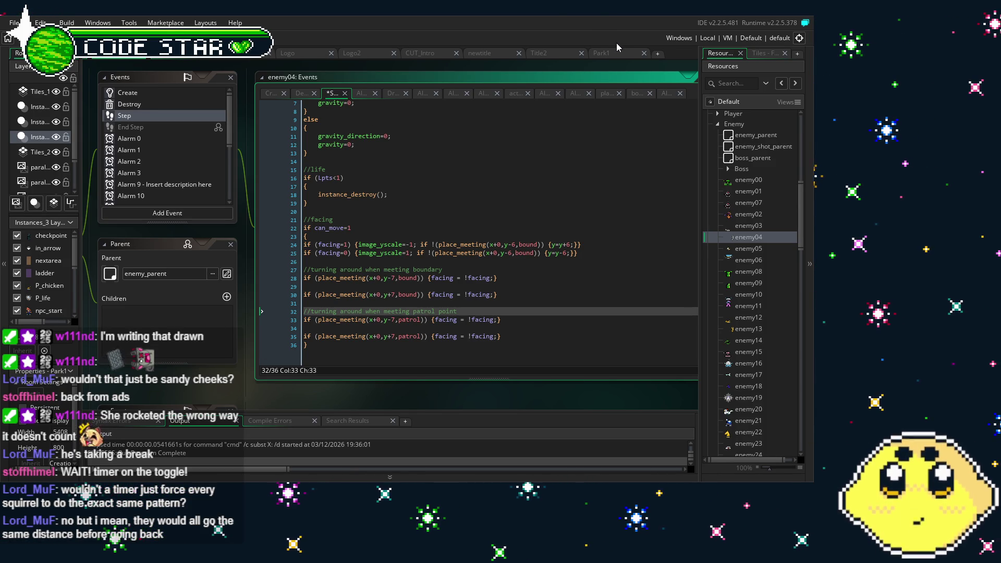
Step: Delete enemy04's Alarm 9 event, confirming with Yes
left_click(485, 303)
left_click_drag(485, 304, 505, 305)
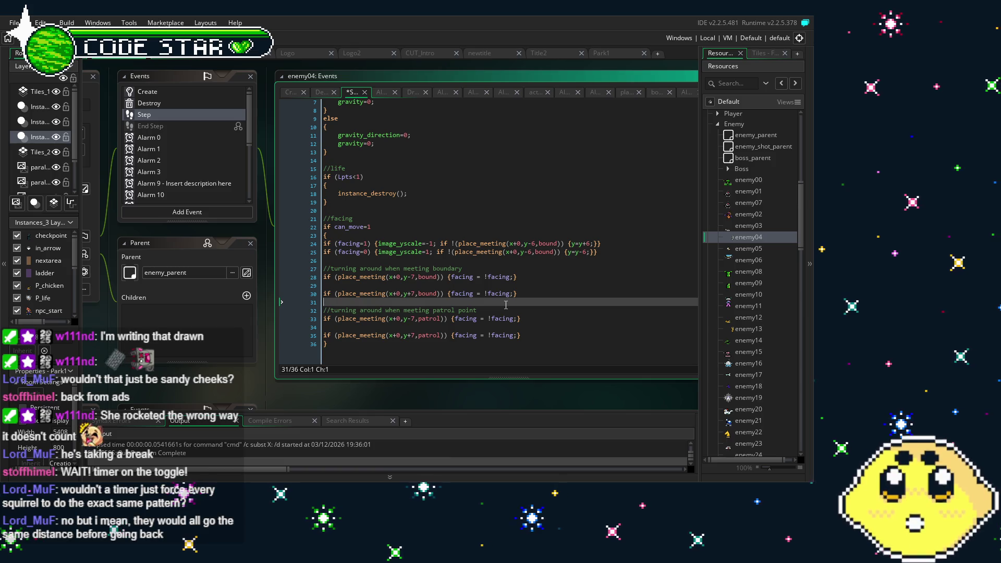
left_click_drag(506, 305, 459, 304)
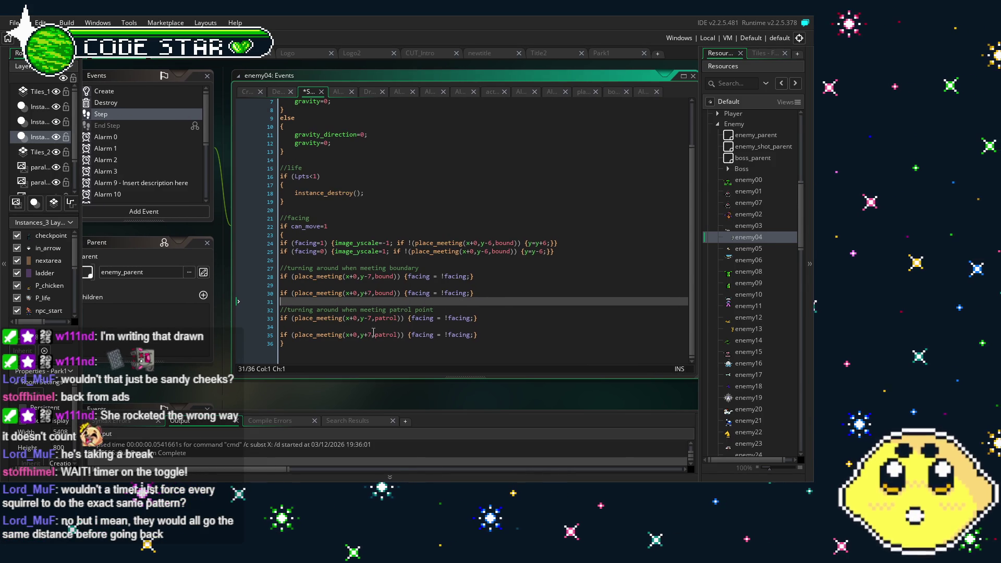
left_click_drag(339, 360, 357, 359)
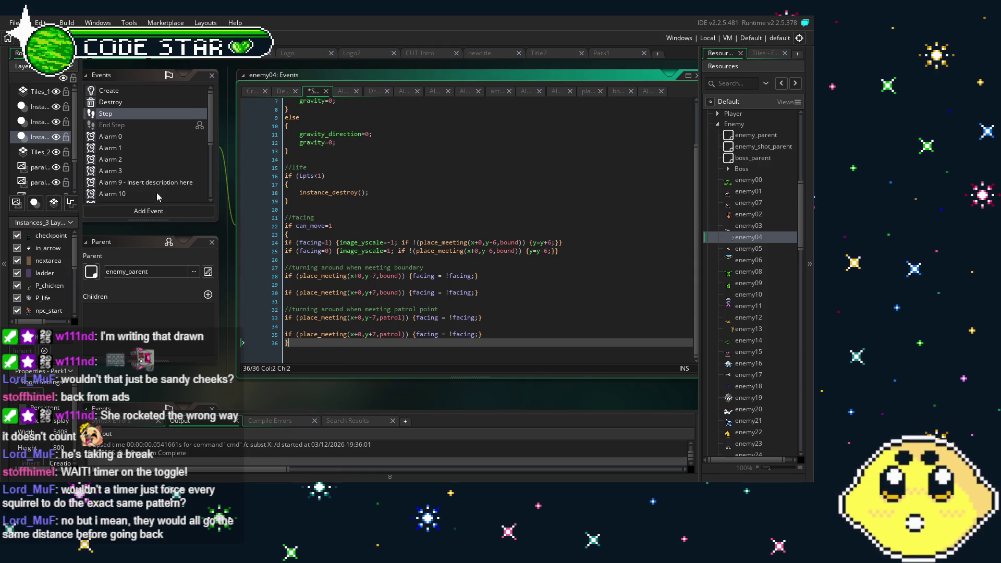
left_click(129, 184)
key("Delete")
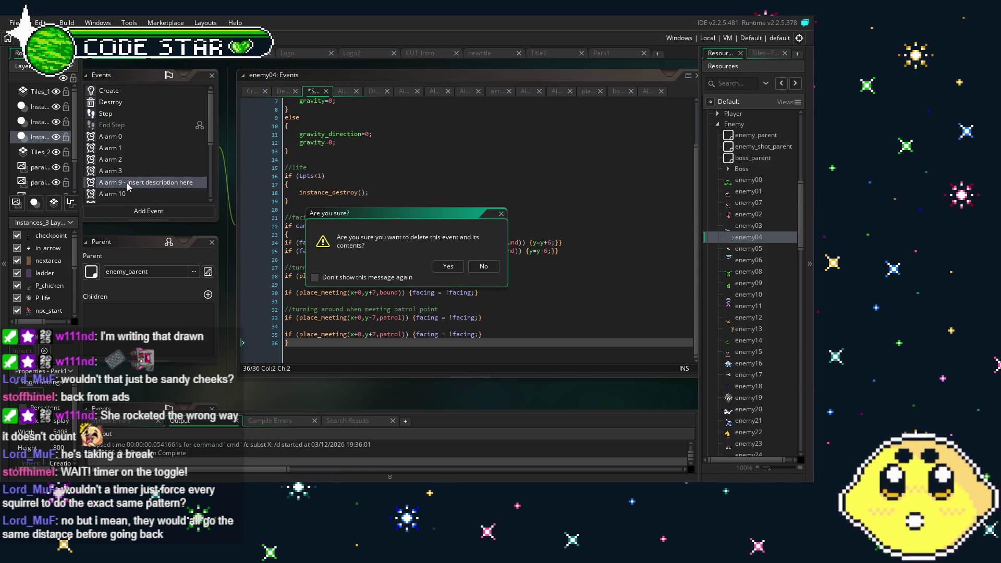
key("Return")
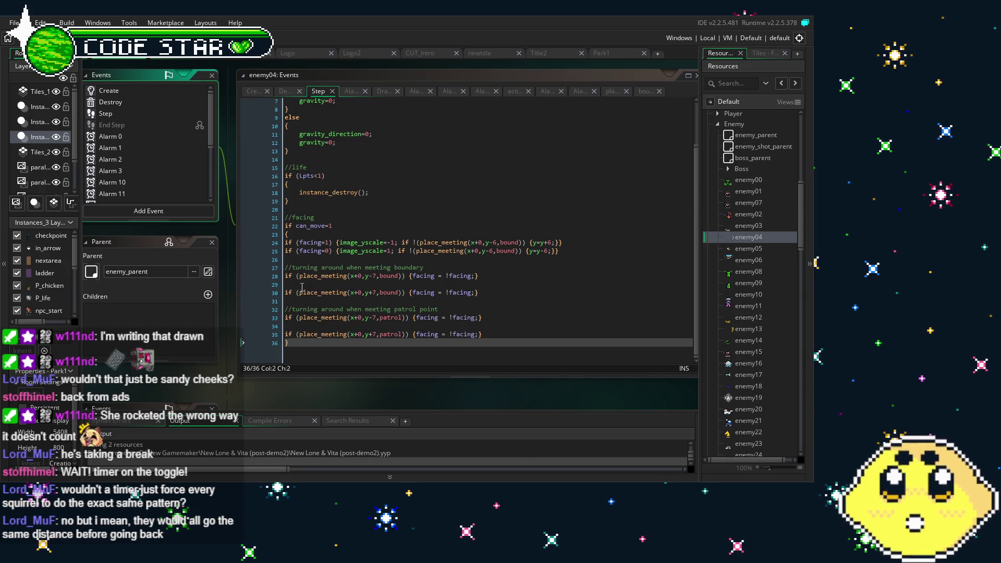
Step: Open enemy04's Create event code with the cursor at the end of line 12
left_click(307, 276)
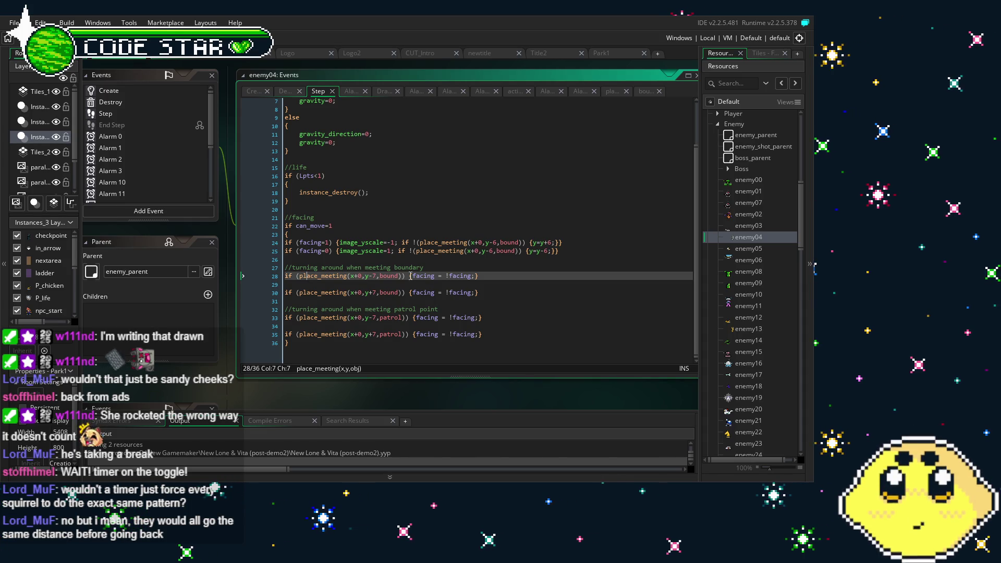
left_click(106, 91)
double_click(106, 90)
left_click(427, 201)
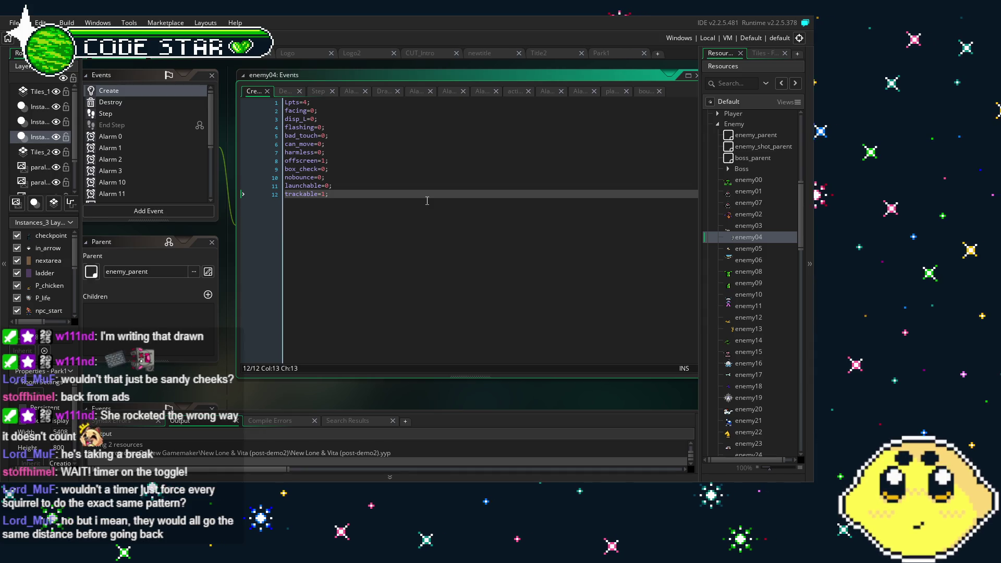
Step: Add turn_around=0; as line 13 of the Create code and save the project
key("Return")
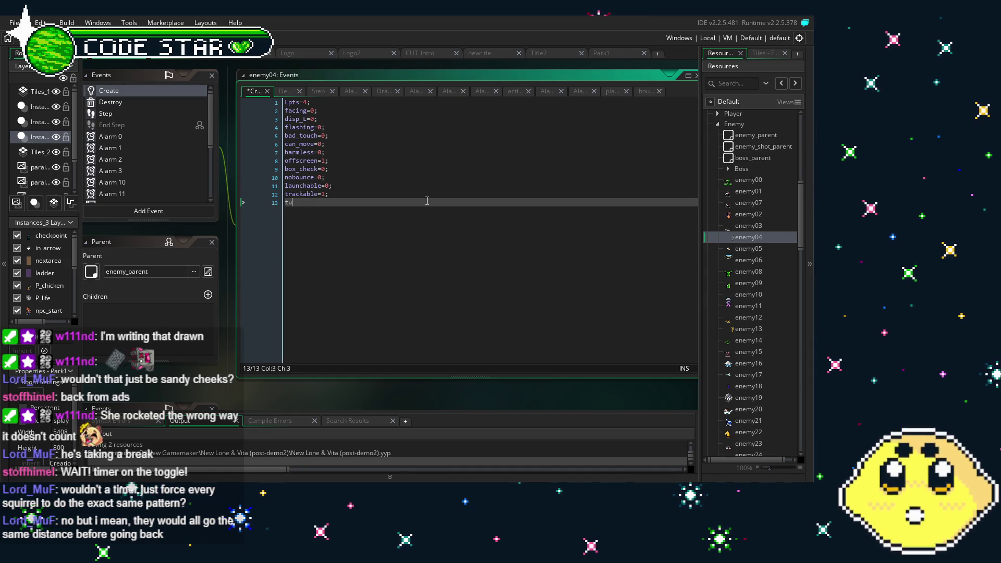
type("rn")
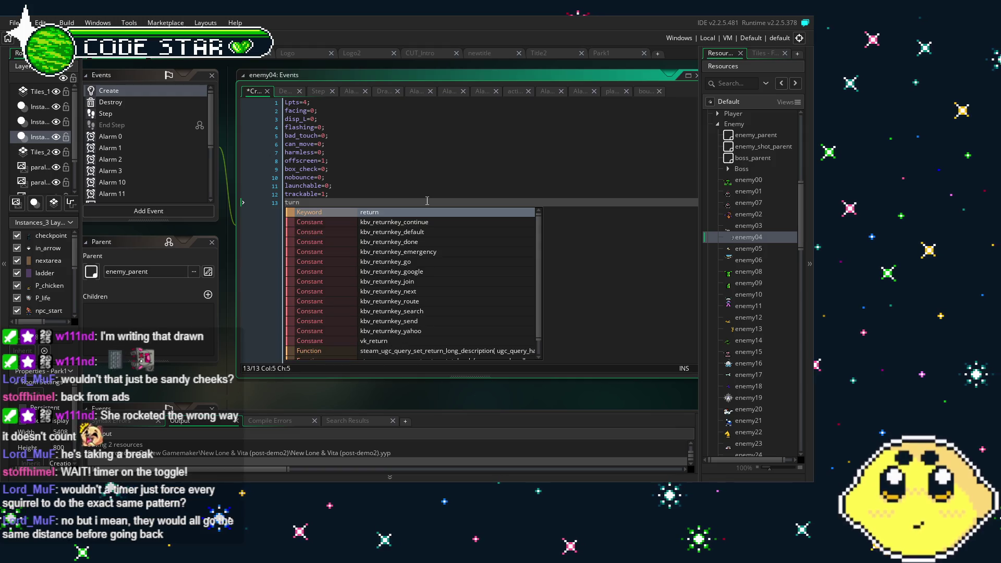
type("_around=0;")
key("ctrl+s")
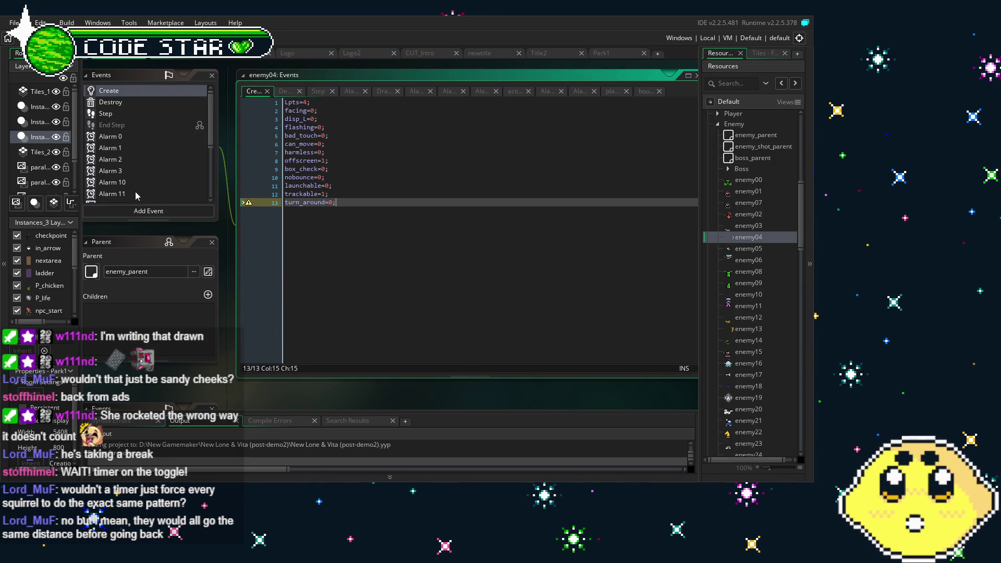
Step: Look over the Alarm 3 code, then reopen the Step code at line 28
left_click(134, 172)
left_click(133, 172)
left_click(137, 173)
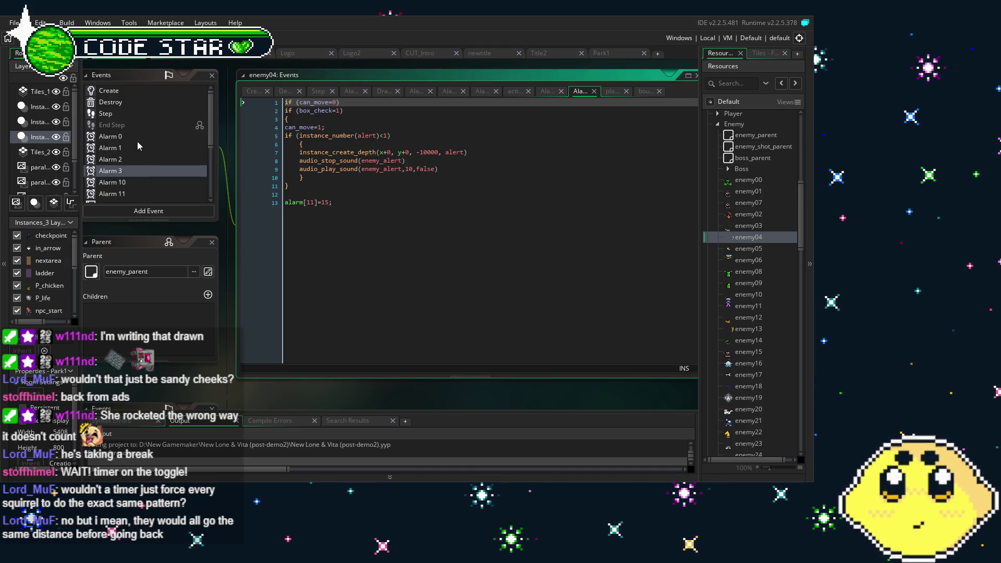
left_click(133, 115)
scroll(364, 268, "down", 2)
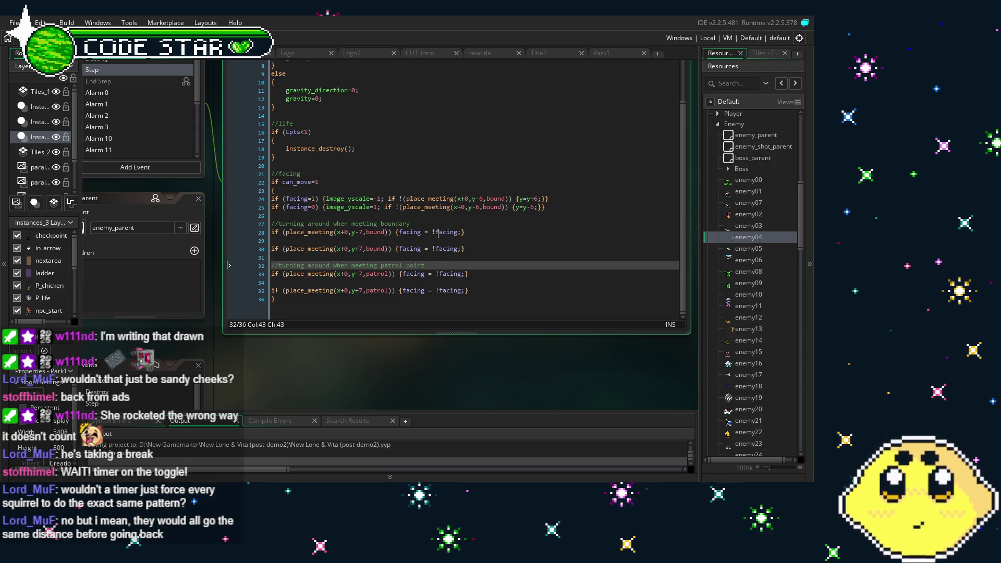
left_click(490, 232)
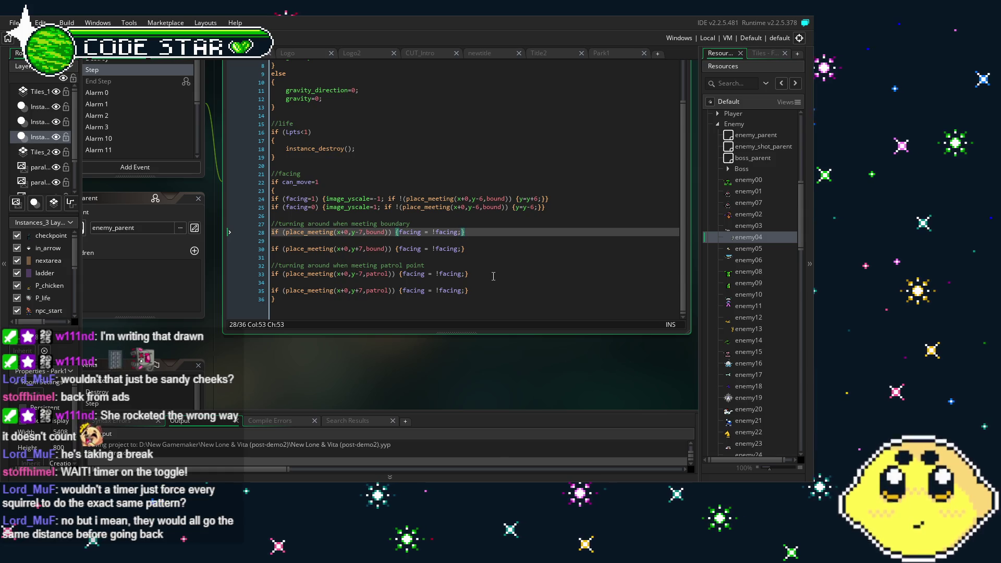
Step: Wrap line 28's boundary check in if (turnaround=0) { } and add turnaround=1; after flipping facing
key("BackSpace")
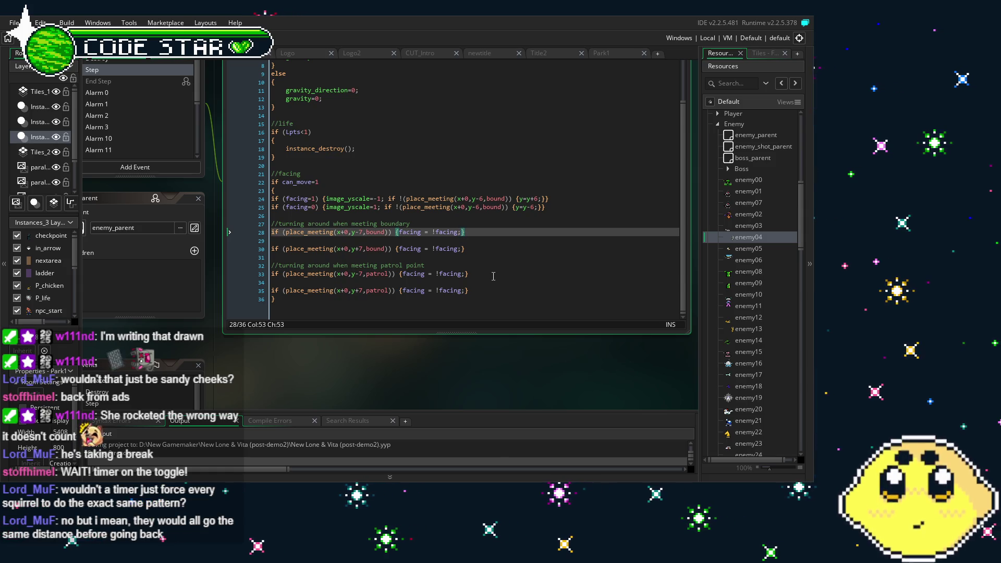
type("turnarou")
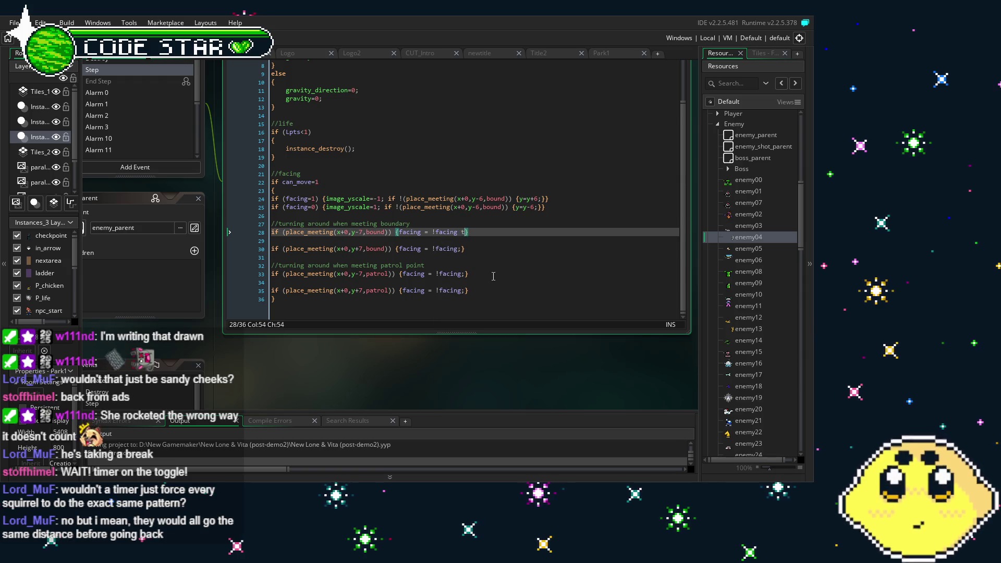
type("nd=1;")
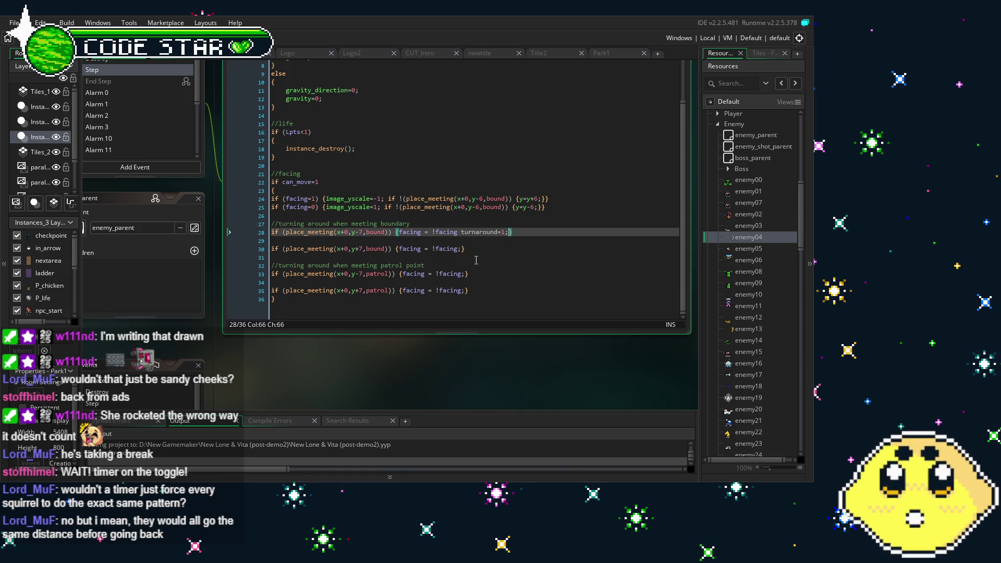
left_click(271, 235)
type("if (turarnoud")
key("BackSpace")
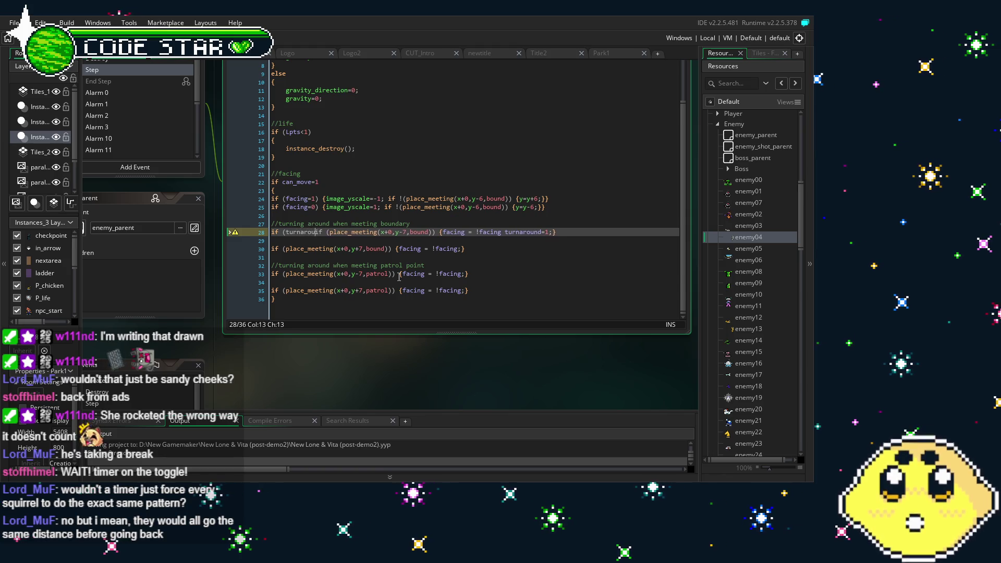
type("nd=0) {")
key("End")
type("}")
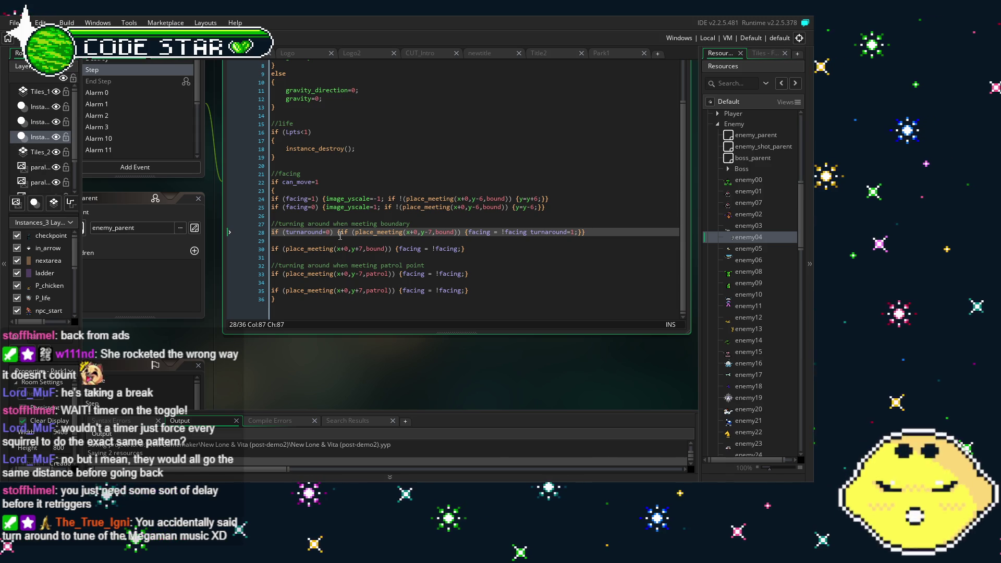
left_click_drag(338, 233, 269, 240)
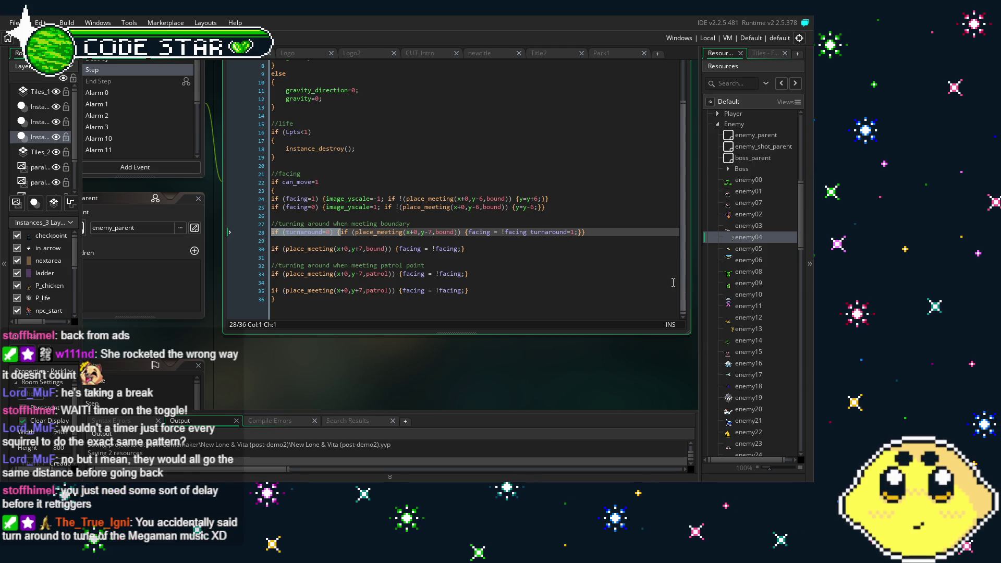
Step: Apply the same turnaround=0 condition and turnaround=1; to the boundary check on line 30
left_click(273, 249)
type("if (turnaround=0) {")
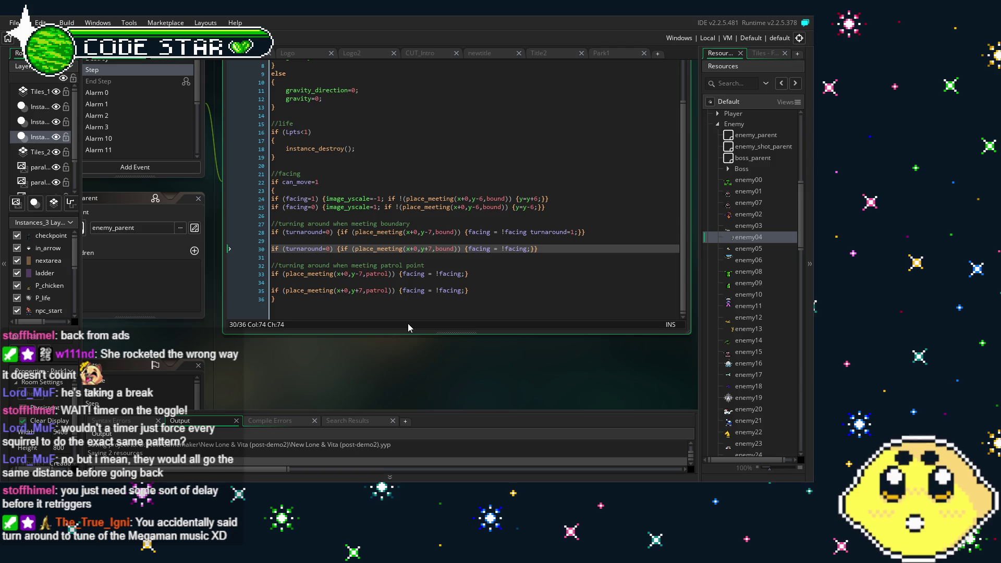
key("Left")
key("Left")
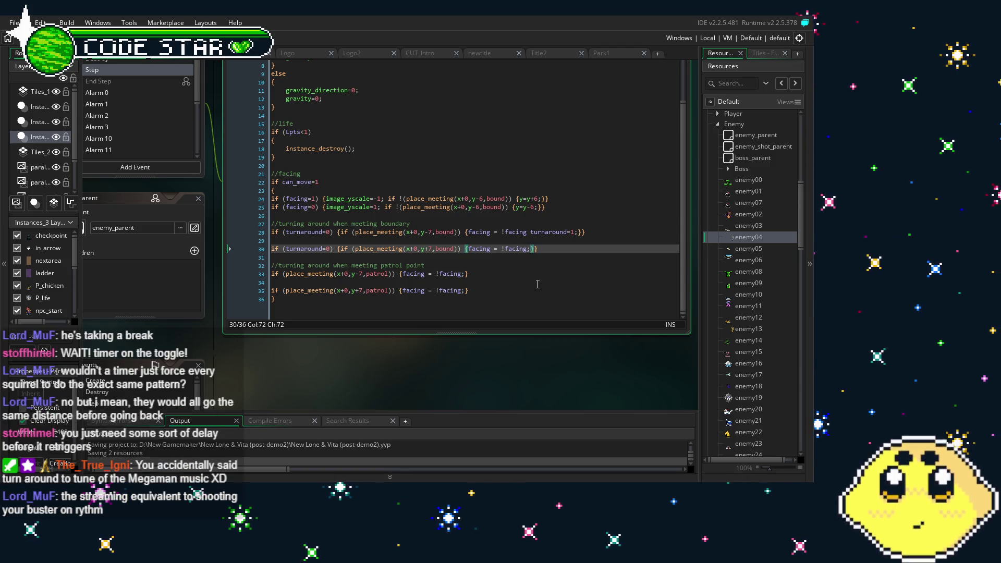
key("Up")
key("Up")
key("Left")
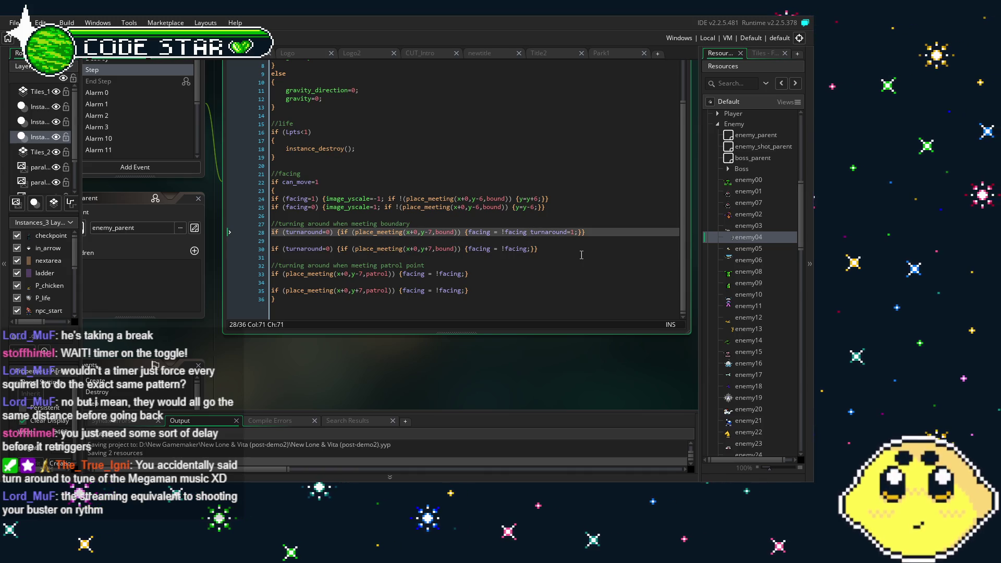
type(";")
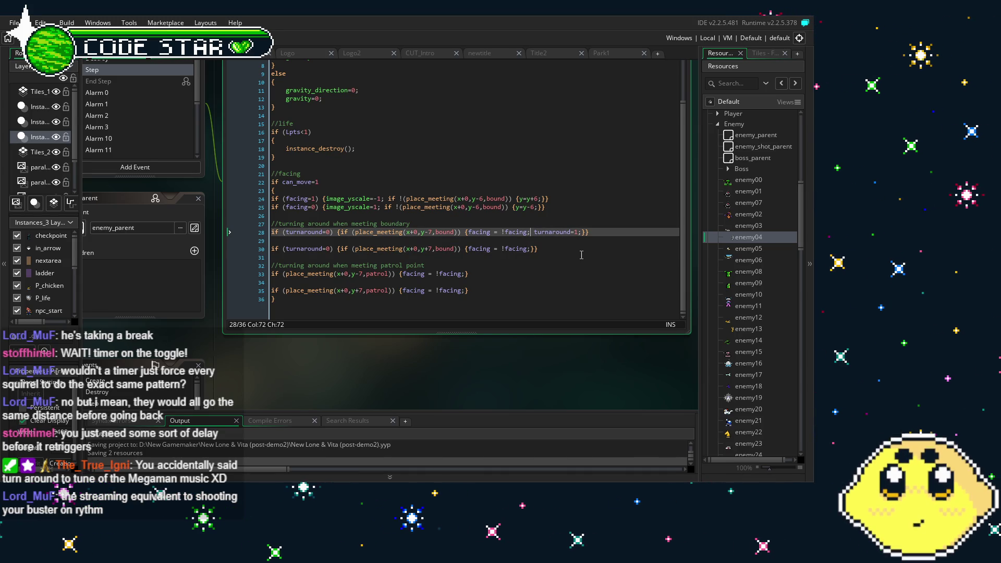
left_click(531, 248)
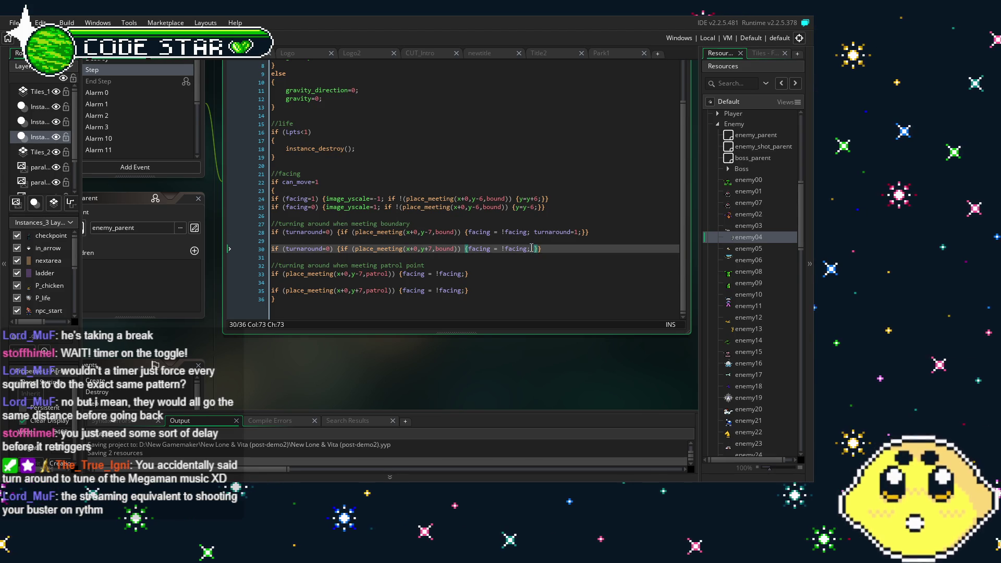
type("turnaround=1;")
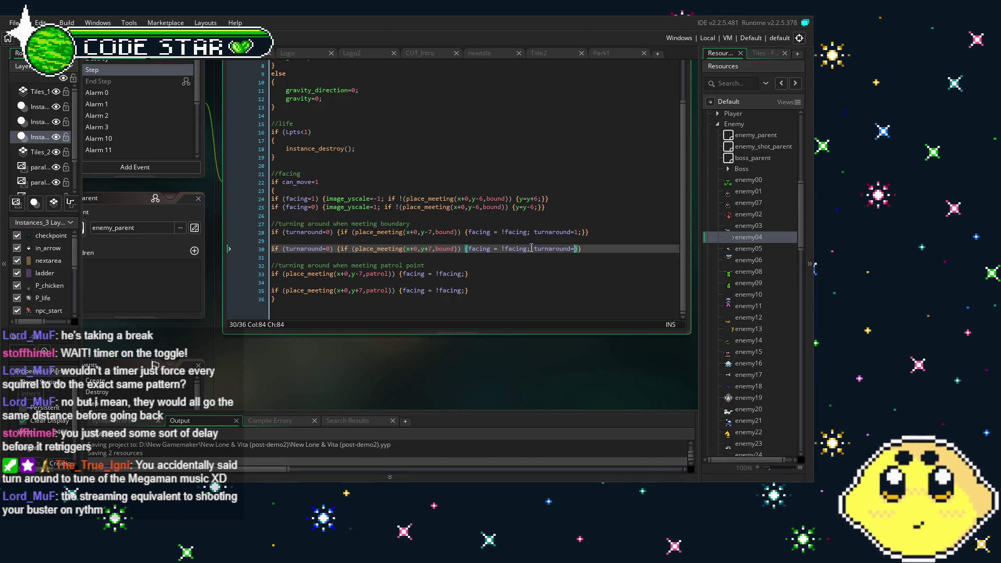
left_click(505, 288)
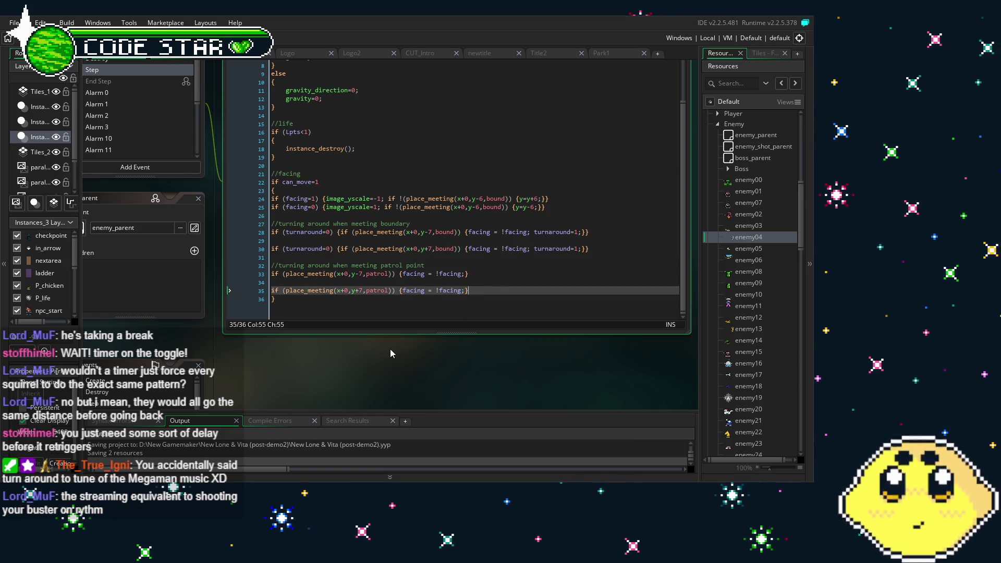
Step: Add a new Alarm 9 event to enemy04
left_click_drag(390, 349, 424, 354)
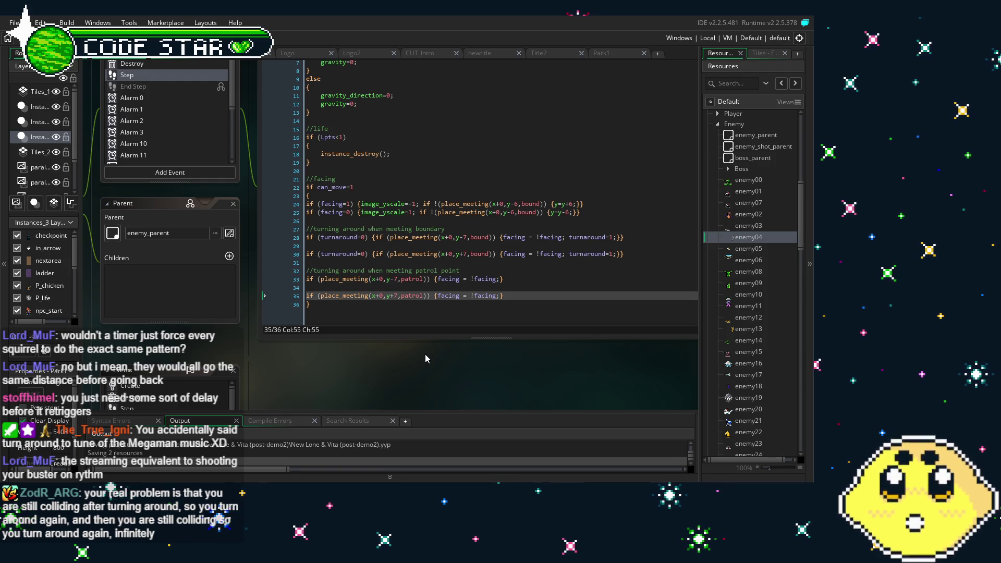
left_click_drag(322, 378, 385, 380)
mouse_move(262, 359)
left_mouse_down()
mouse_move(287, 361)
mouse_move(279, 358)
left_mouse_up()
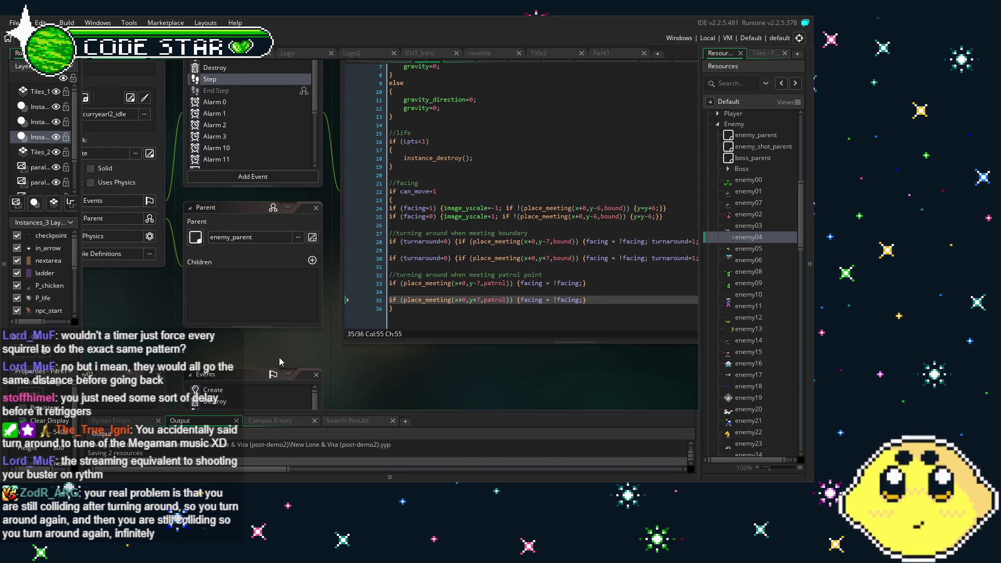
left_click_drag(517, 306, 493, 302)
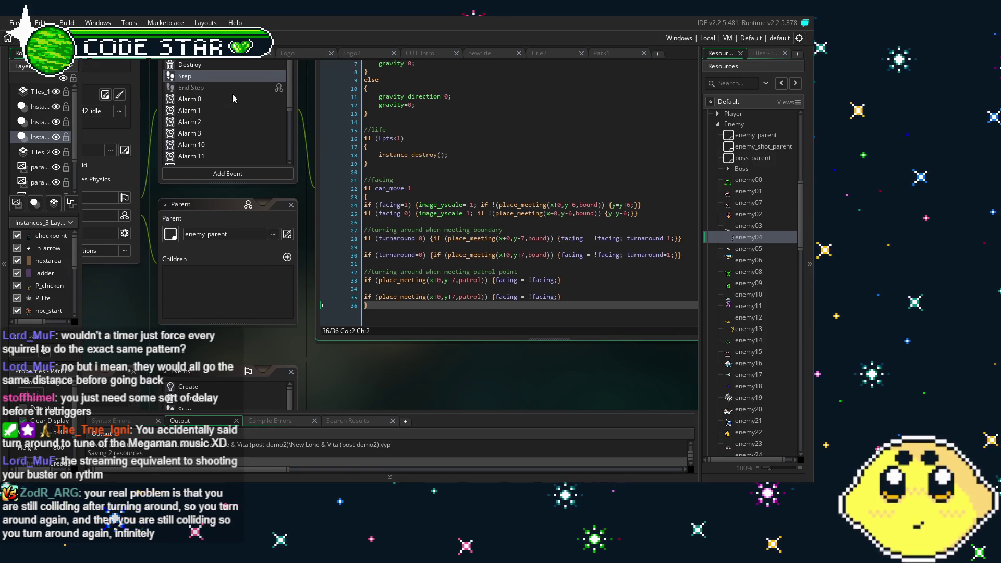
scroll(224, 109, "down", 5)
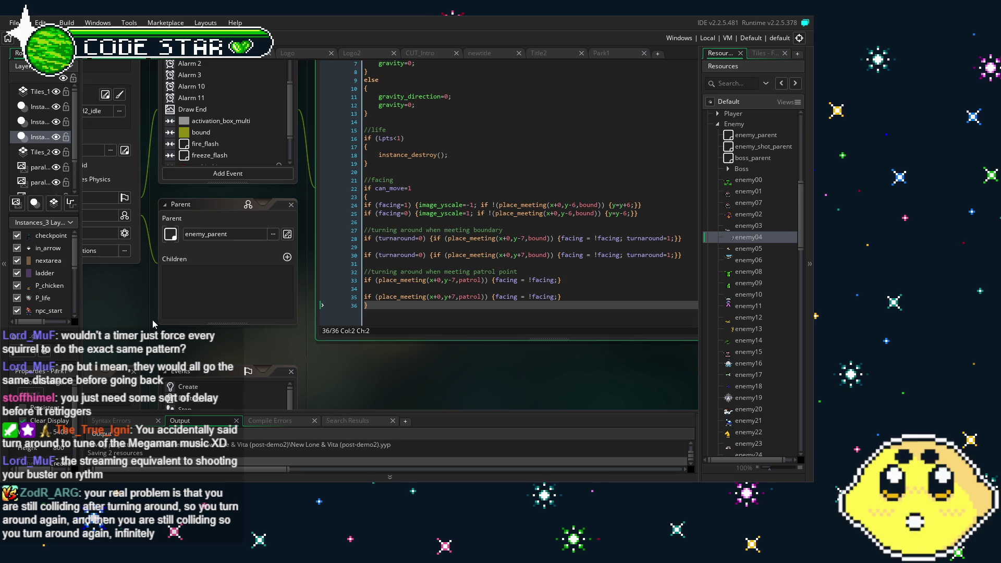
left_click_drag(153, 326, 215, 344)
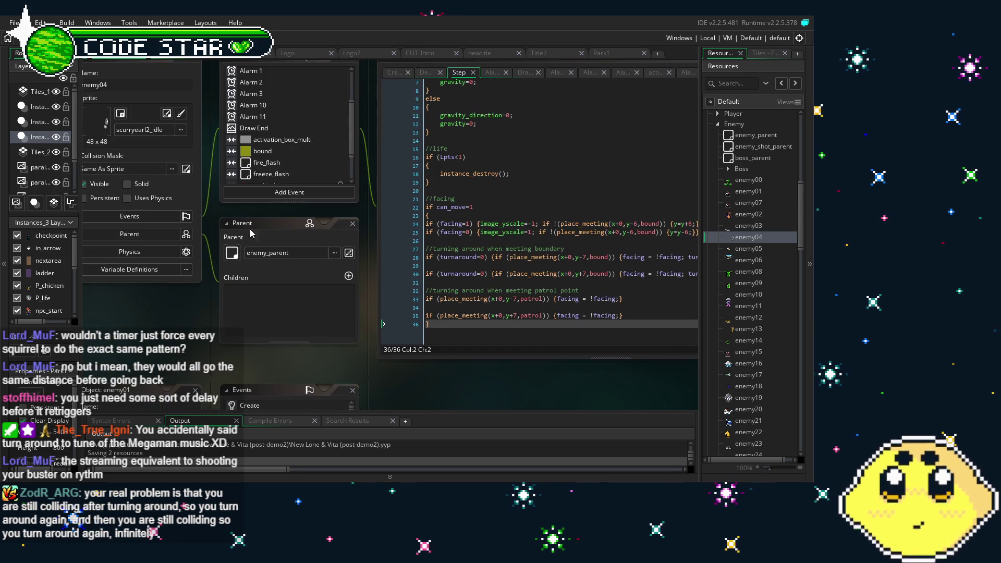
left_click(292, 192)
mouse_move(351, 253)
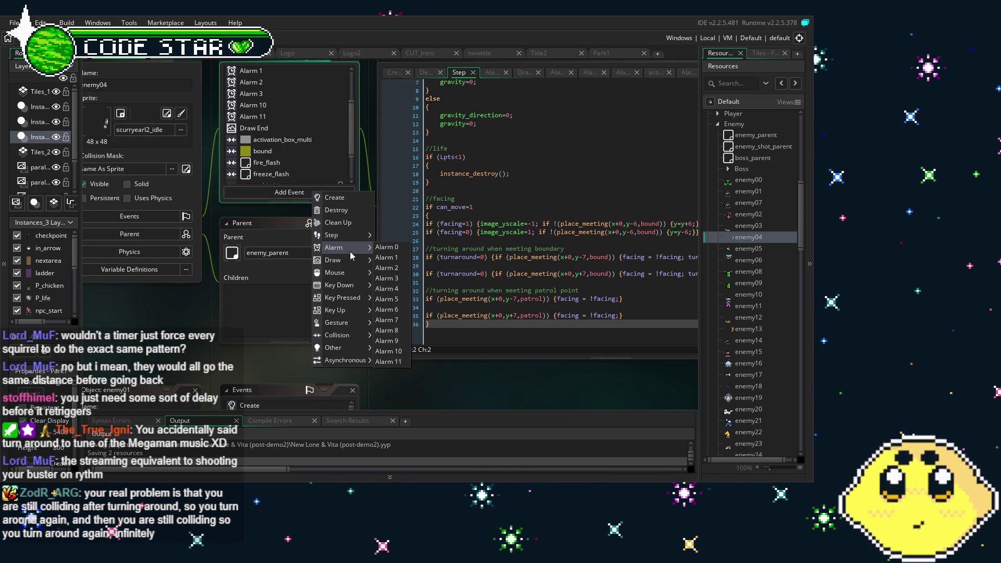
left_click(390, 345)
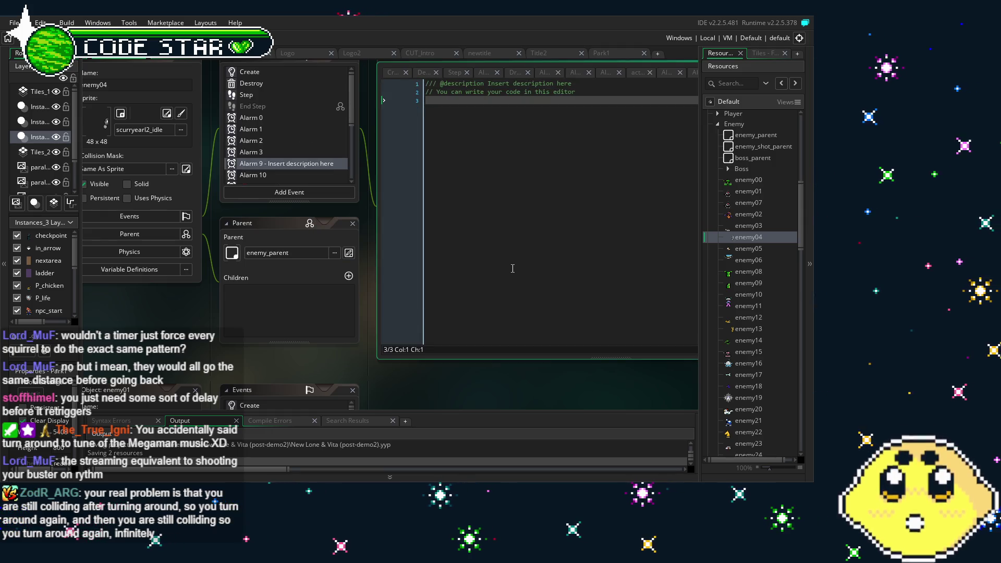
Step: Replace the Alarm 9 default code with turnaround=0; and return to the Step code
key("ctrl+a")
type("turnaround")
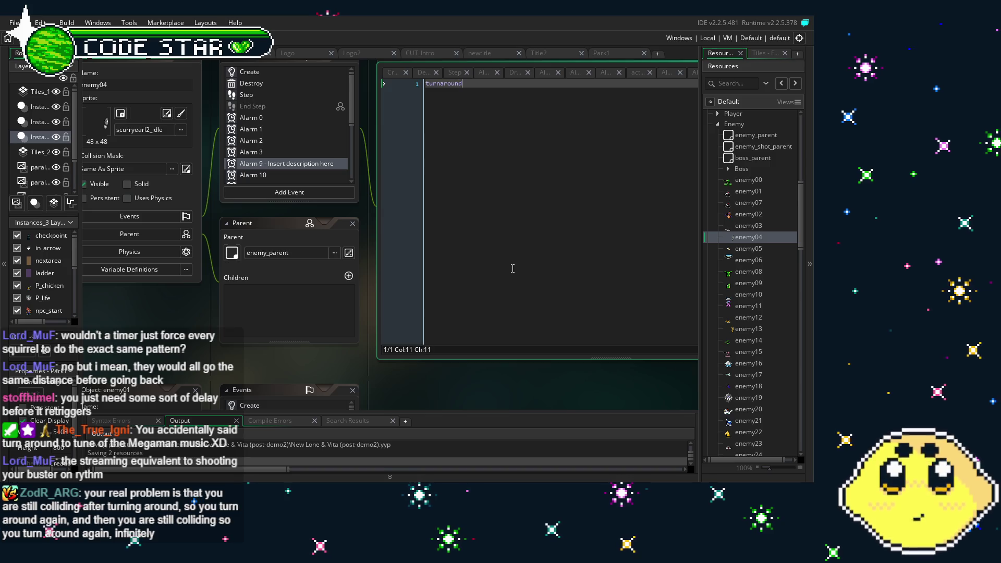
type("=0;")
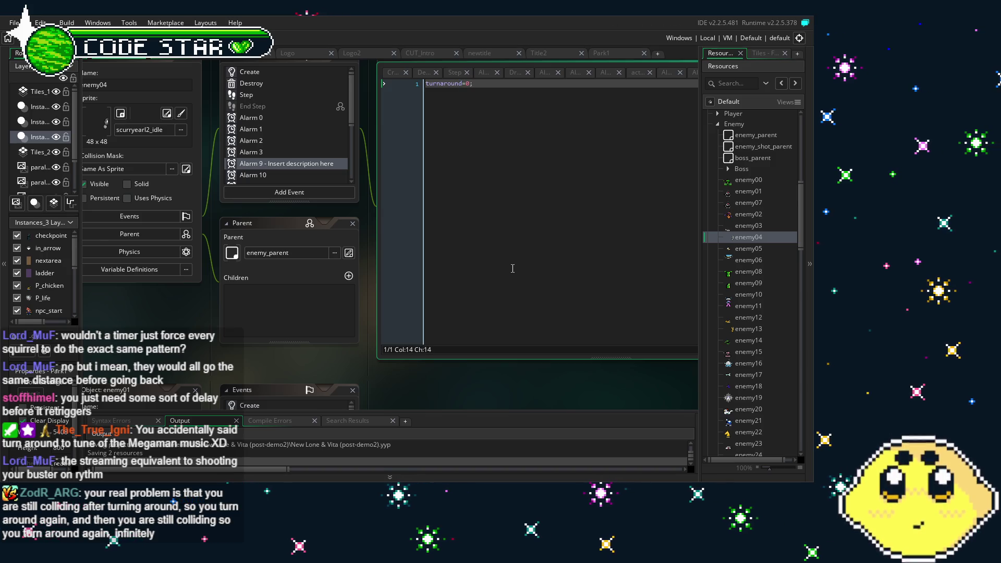
left_click(274, 95)
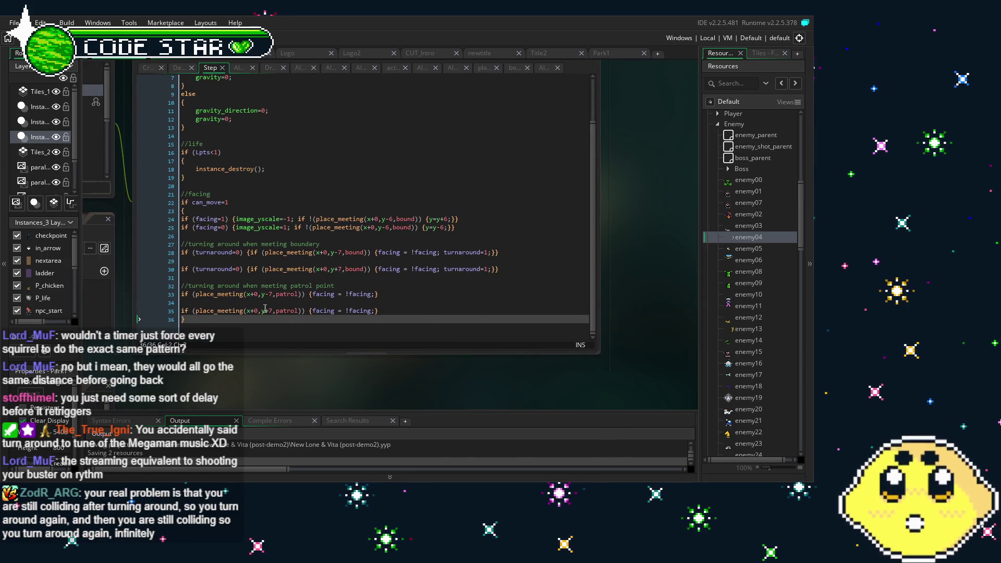
Step: Append alarm[9]=12; after turnaround=1; on line 28 of the Step code
left_click(491, 251)
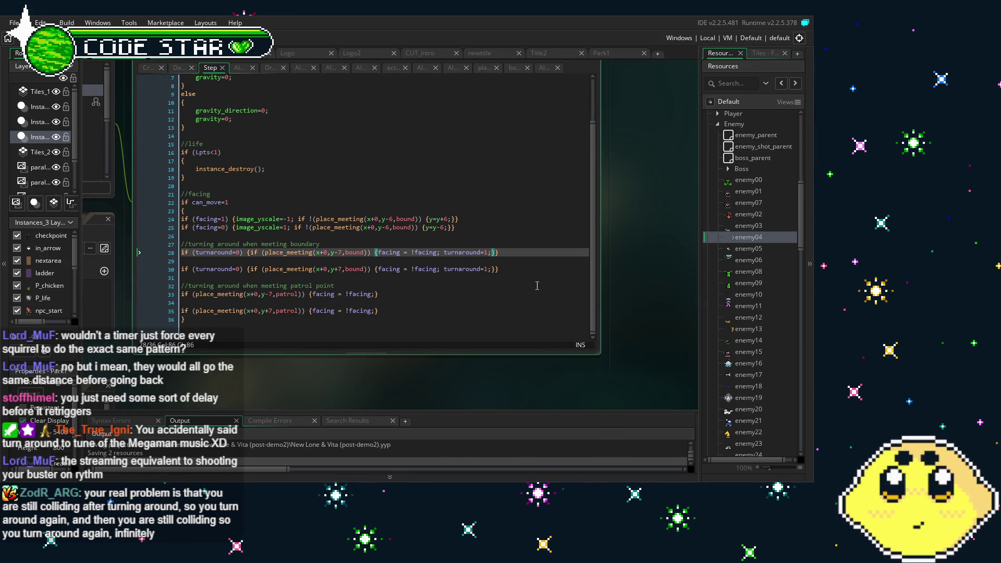
type("alarm[0")
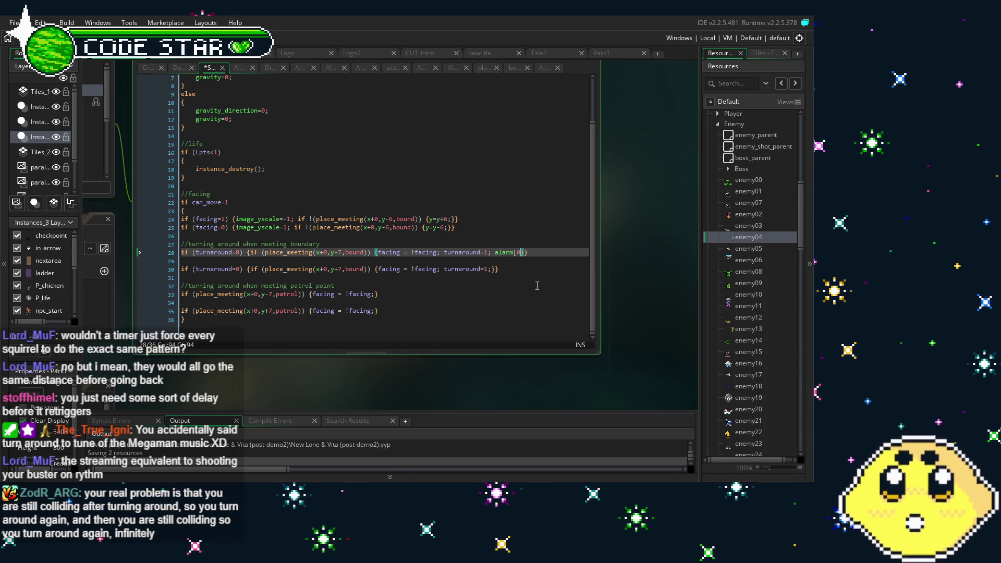
type("]=5;")
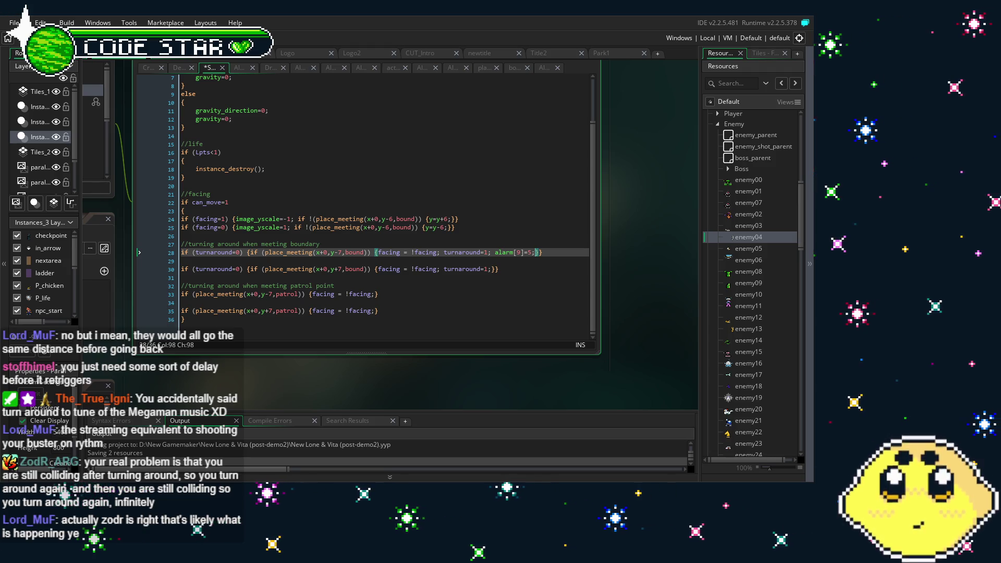
left_click(534, 253)
left_click(529, 253)
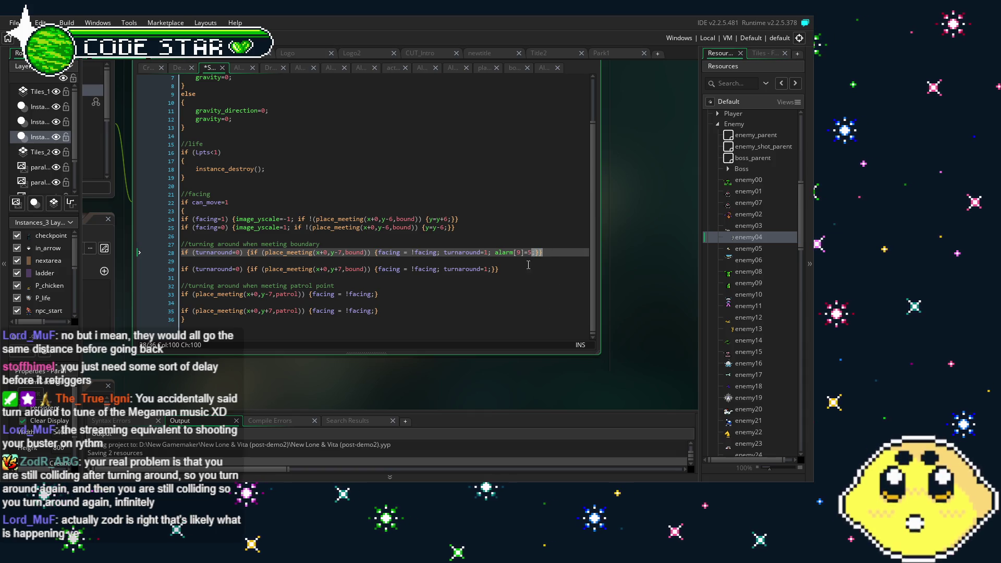
key("Delete")
type("12")
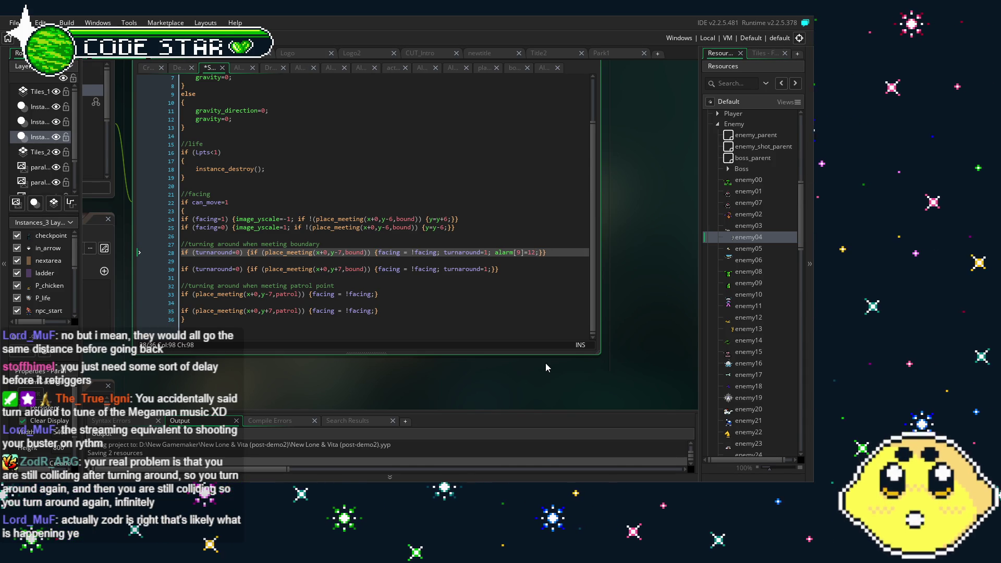
Step: Add the same alarm[9]=12; to line 30, then review the Alarm 9 and Create events
left_click(510, 270)
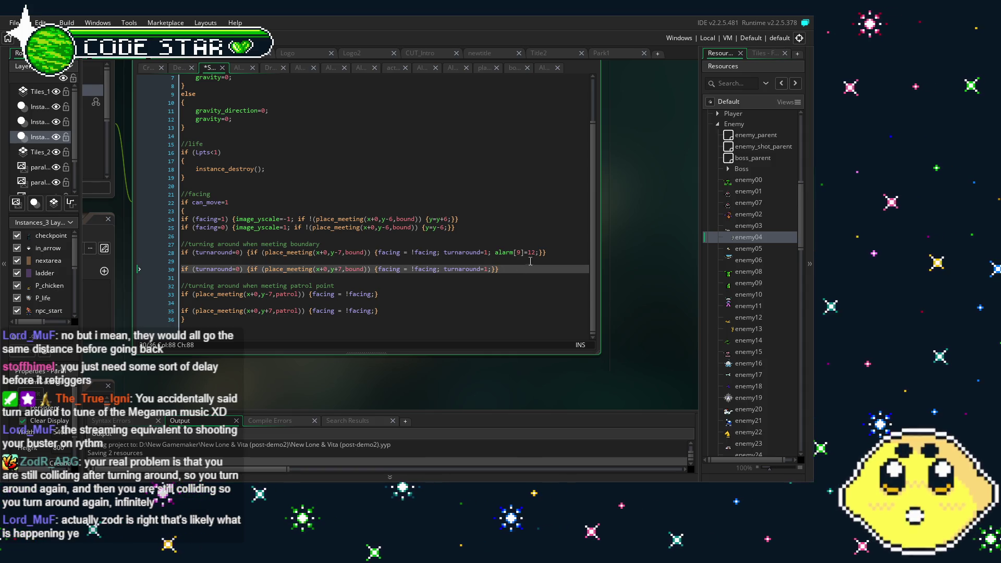
left_click_drag(538, 253, 508, 254)
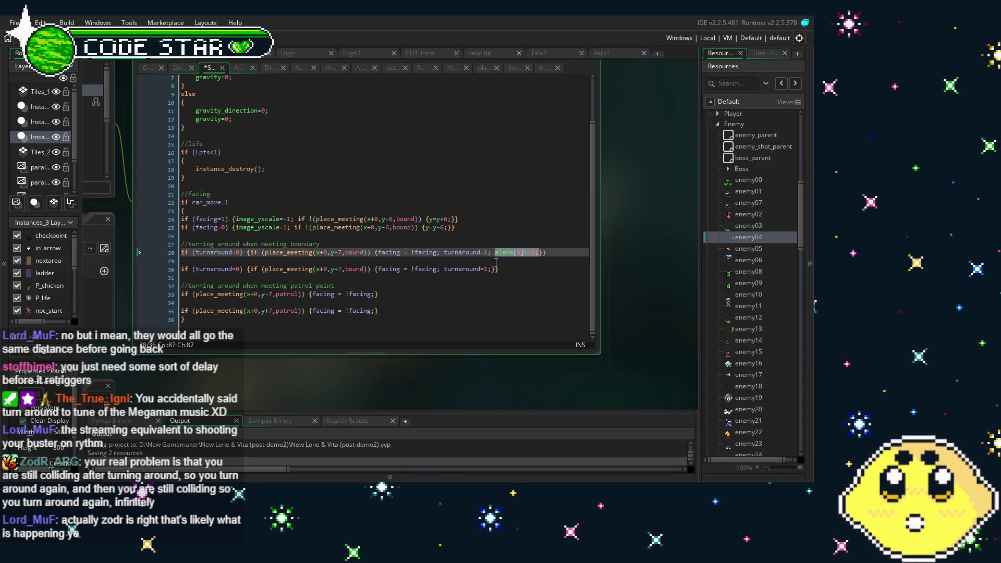
left_click(491, 270)
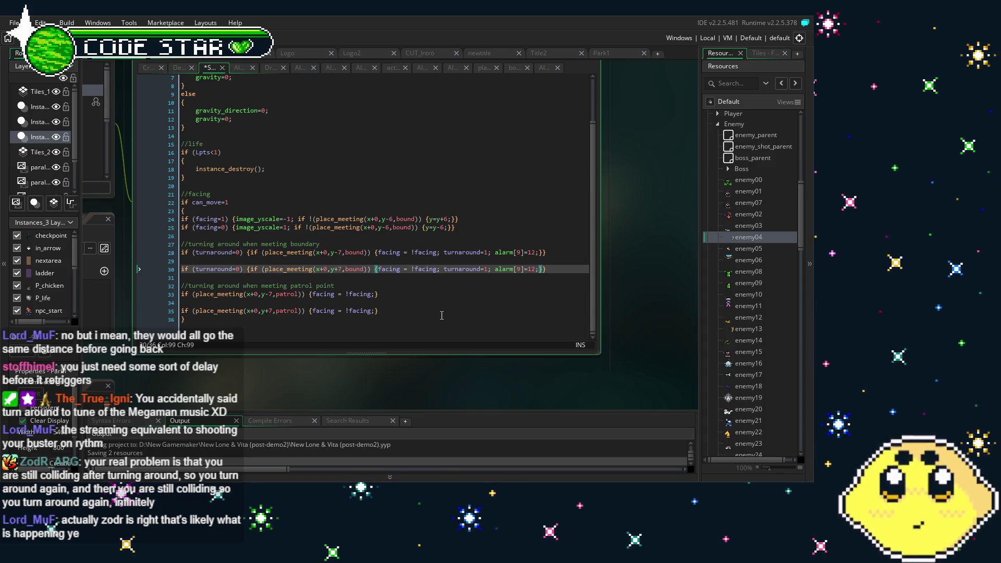
left_click(441, 316)
left_click(177, 158)
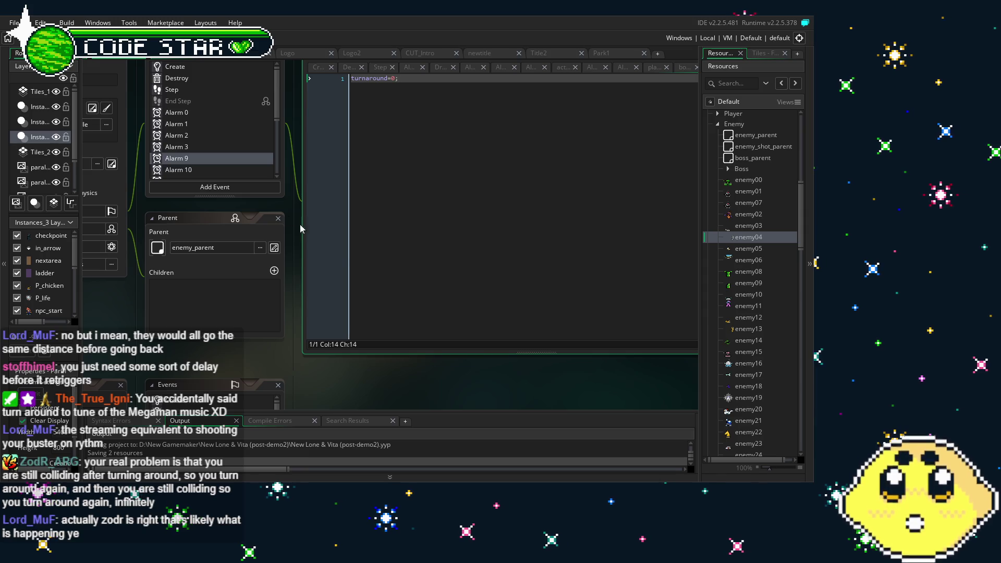
left_click(176, 67)
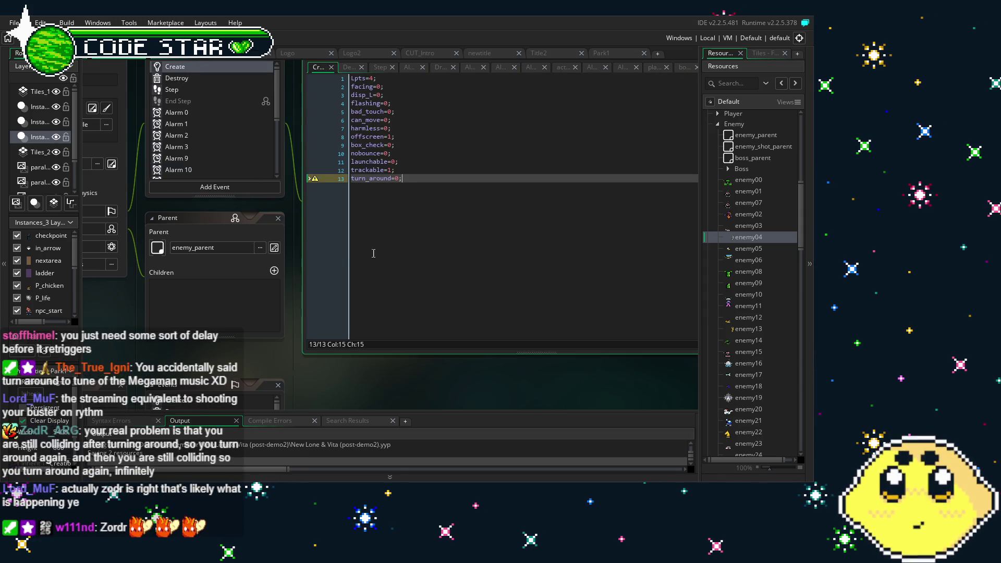
left_click(173, 90)
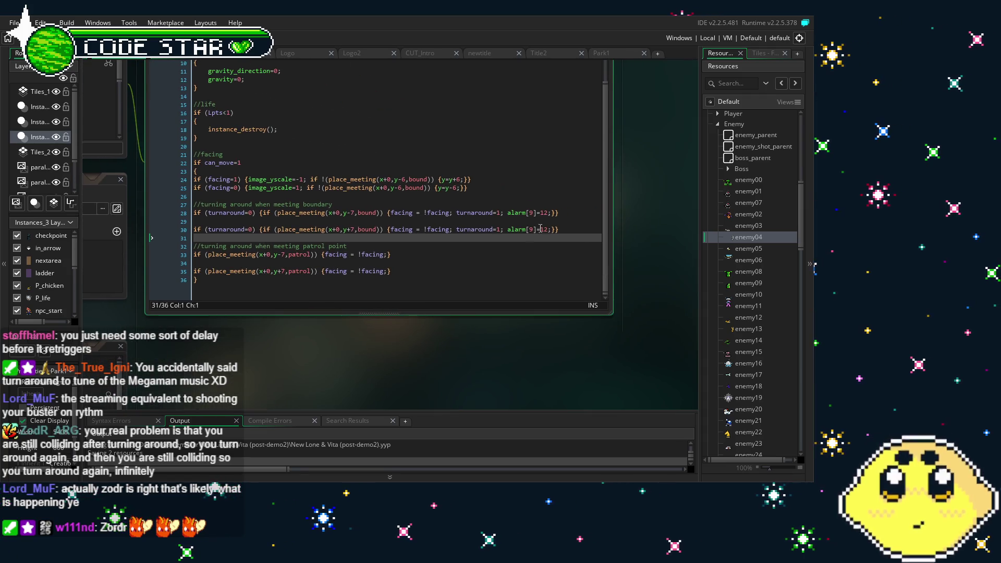
Step: Paste the boundary checks over lines 33–35 and change each 'bound' there to 'patrol'
key("shift+Up")
key("shift+Up")
key("shift+Up")
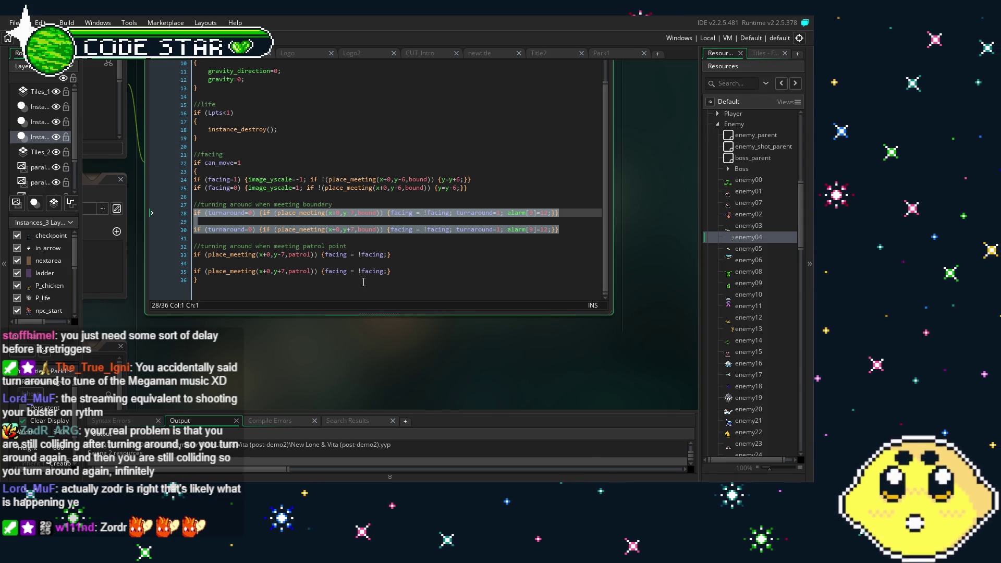
left_click_drag(402, 271, 211, 266)
key("shift+Up")
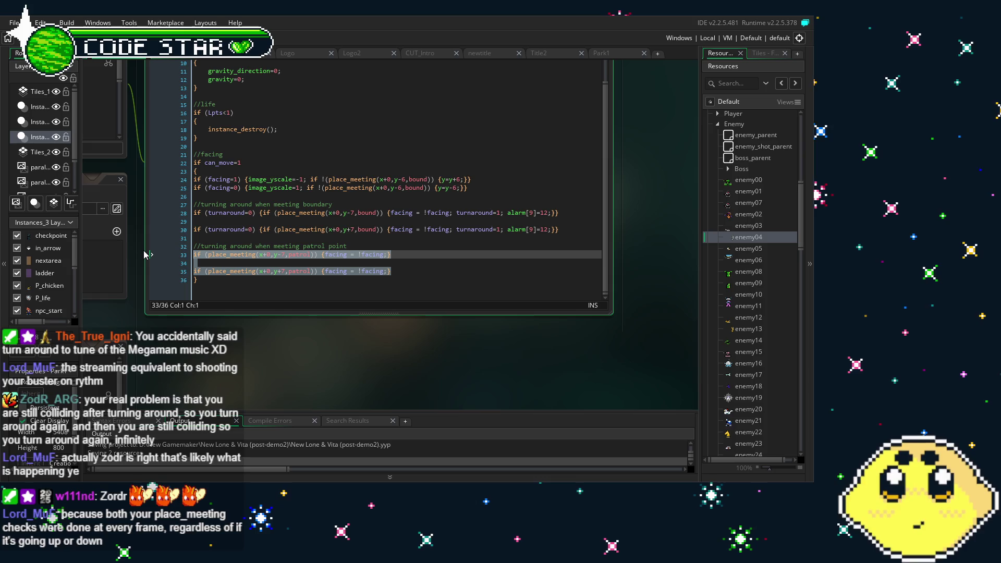
type("if (turnaround=0) {if (place_meeting(x+0,y-7,bound)) {facing = !facing; turnaround=1; alarm[9]=12;}}  if (turnaround=0) {if (place_meeting(x+0,y+7,bound)) {facing = !facing; turnaround=1; alarm[9]=12;}}")
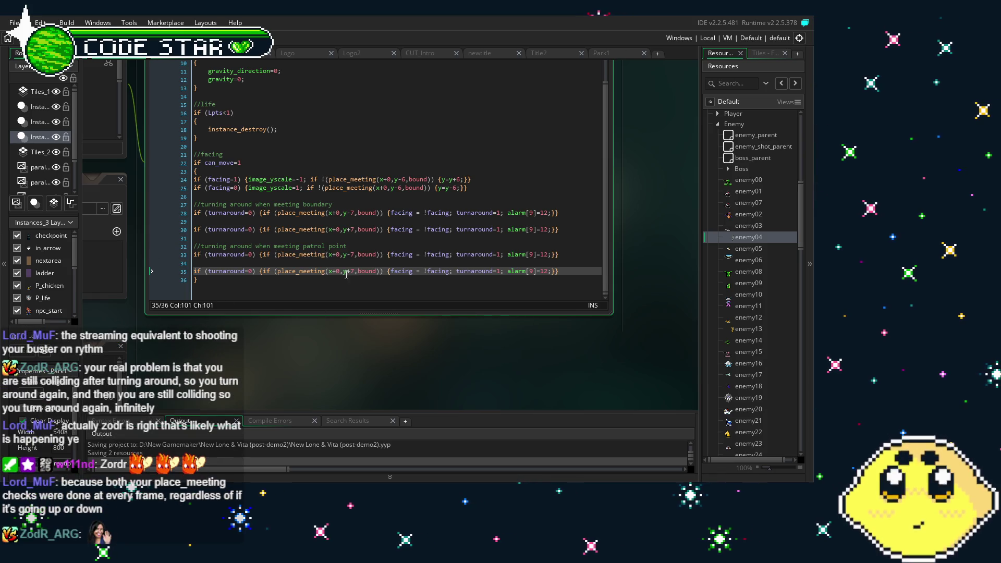
double_click(364, 256)
type("patrol")
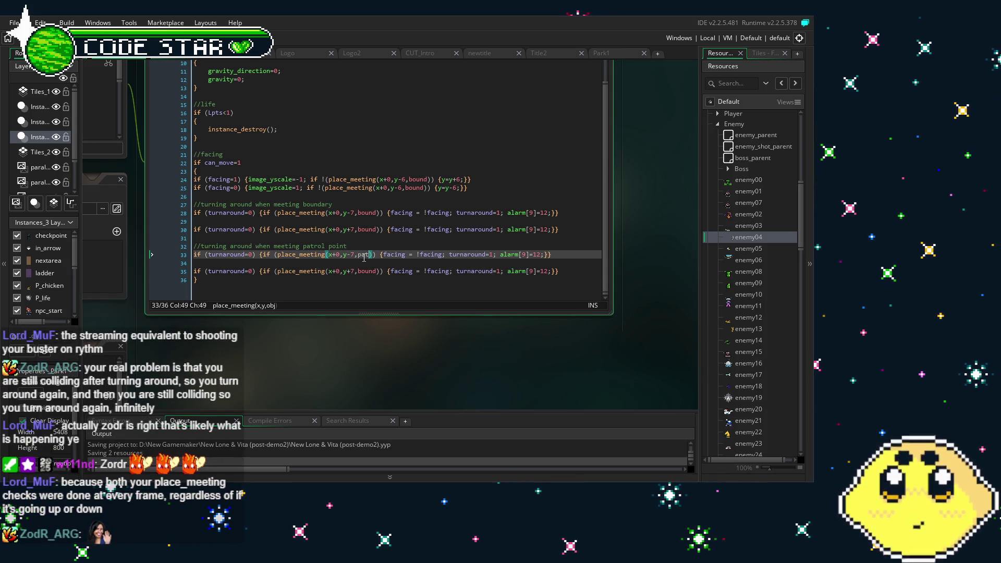
double_click(368, 271)
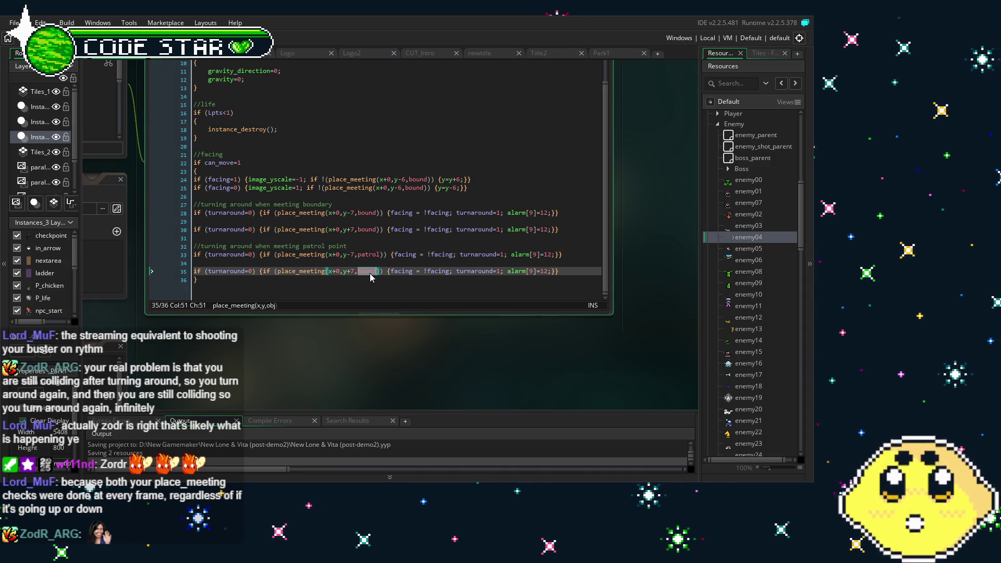
type("patrol")
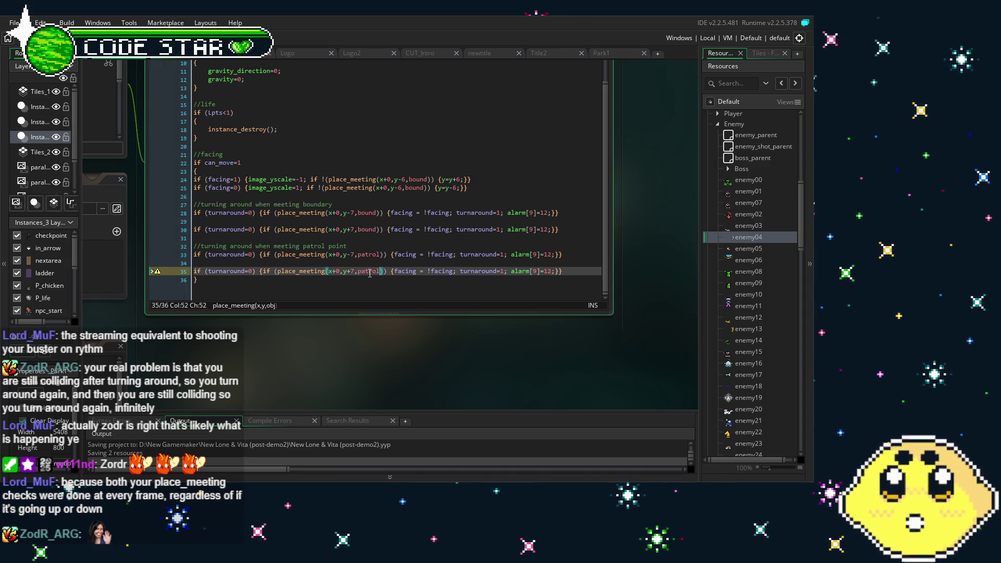
left_click(433, 261)
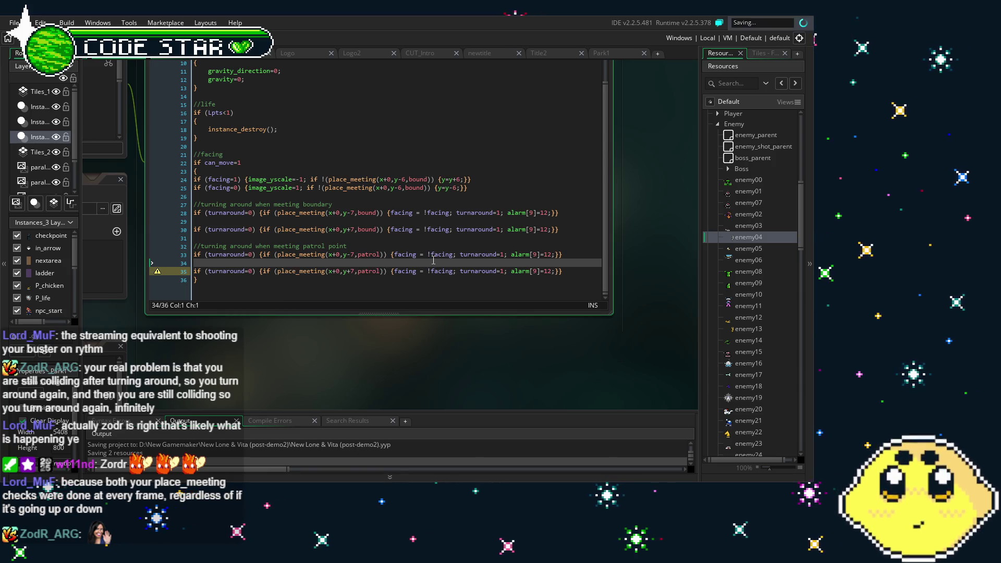
left_click_drag(434, 259, 412, 260)
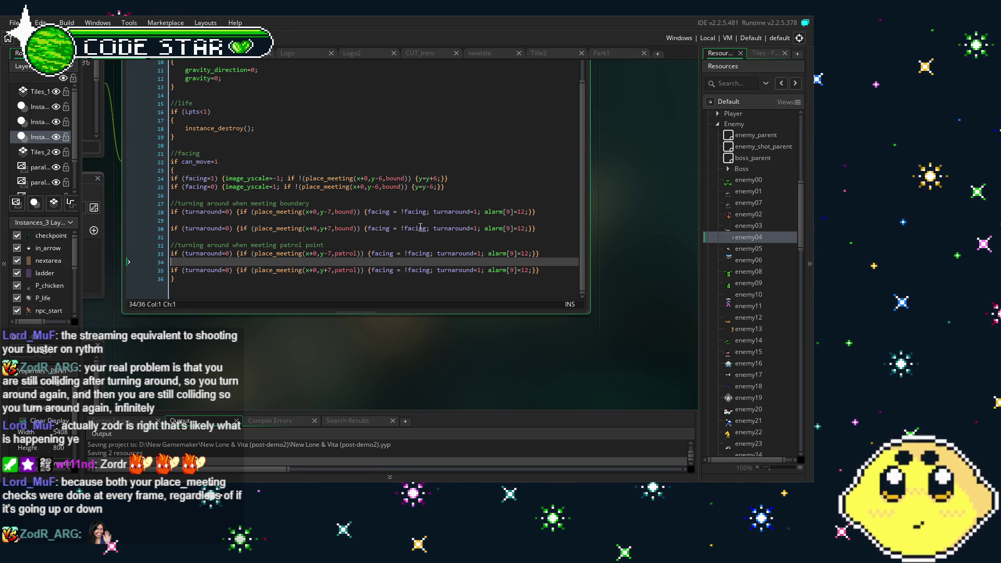
left_click(398, 228)
mouse_move(398, 228)
left_mouse_down()
mouse_move(415, 227)
mouse_move(436, 189)
left_mouse_up()
left_click_drag(291, 316, 356, 329)
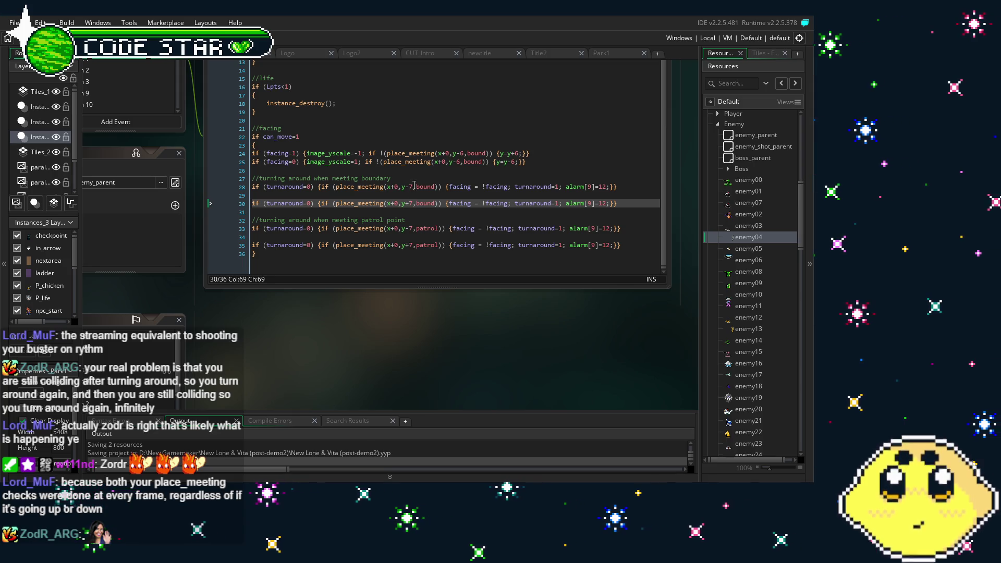
left_click_drag(409, 313, 394, 313)
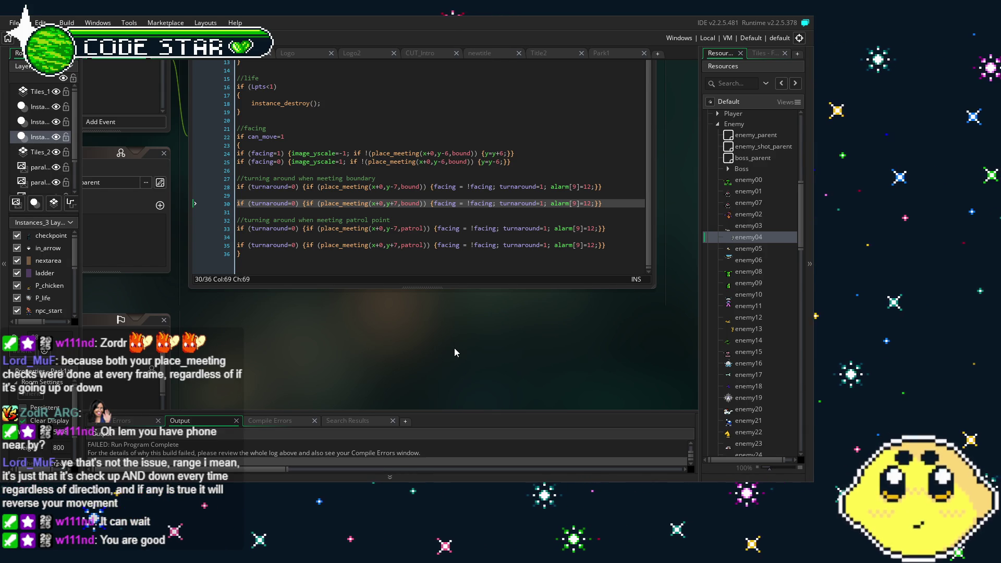
left_click(280, 161)
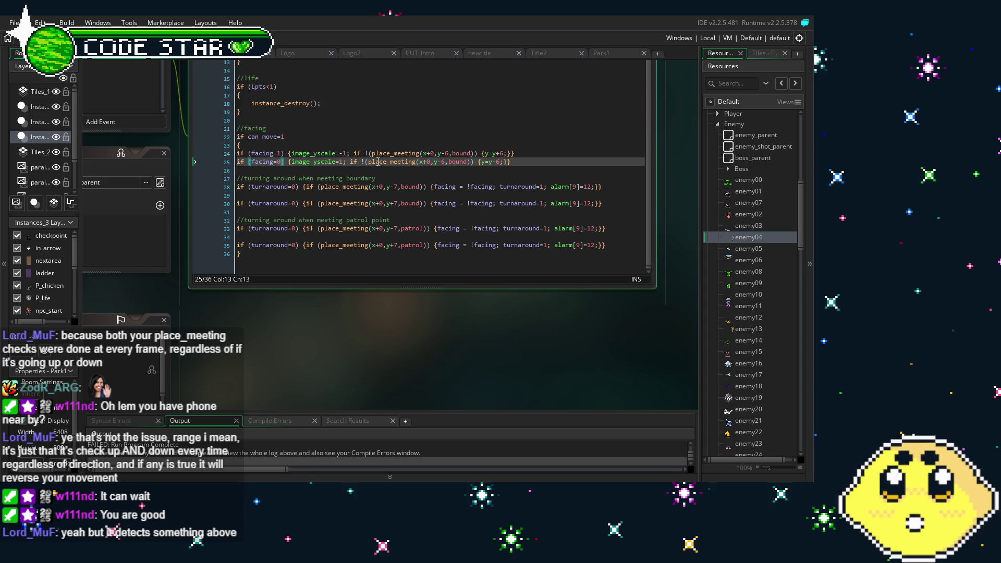
Step: Change line 24's place_meeting check from y-6 to y+6 and save the project
left_click(270, 153)
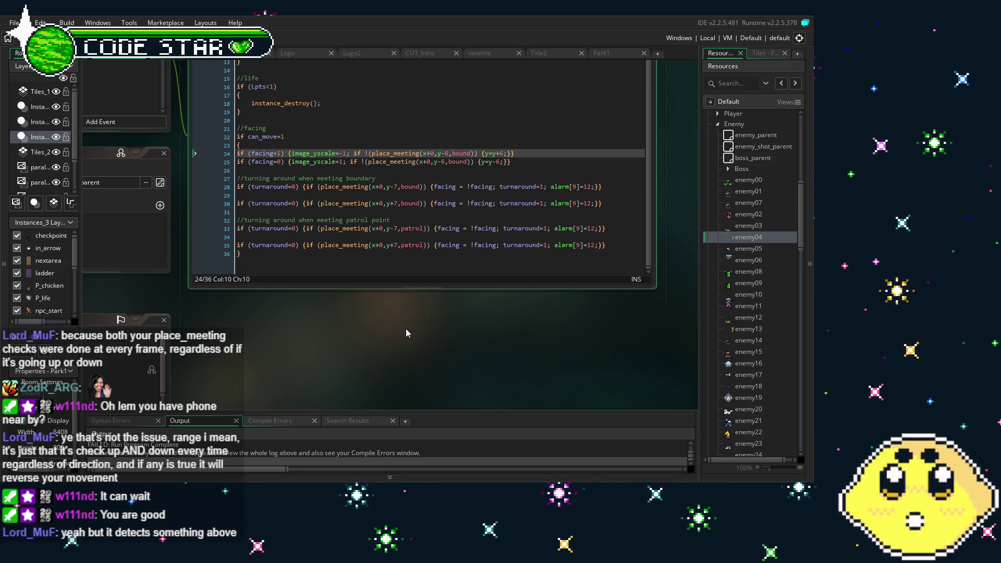
left_click_drag(353, 154, 473, 158)
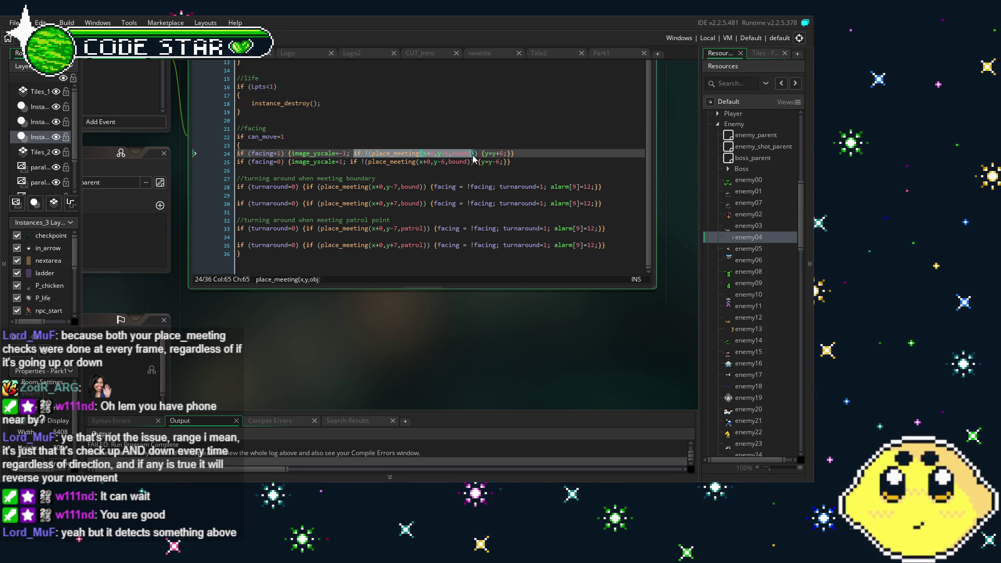
left_click_drag(514, 153, 494, 157)
left_click(501, 153)
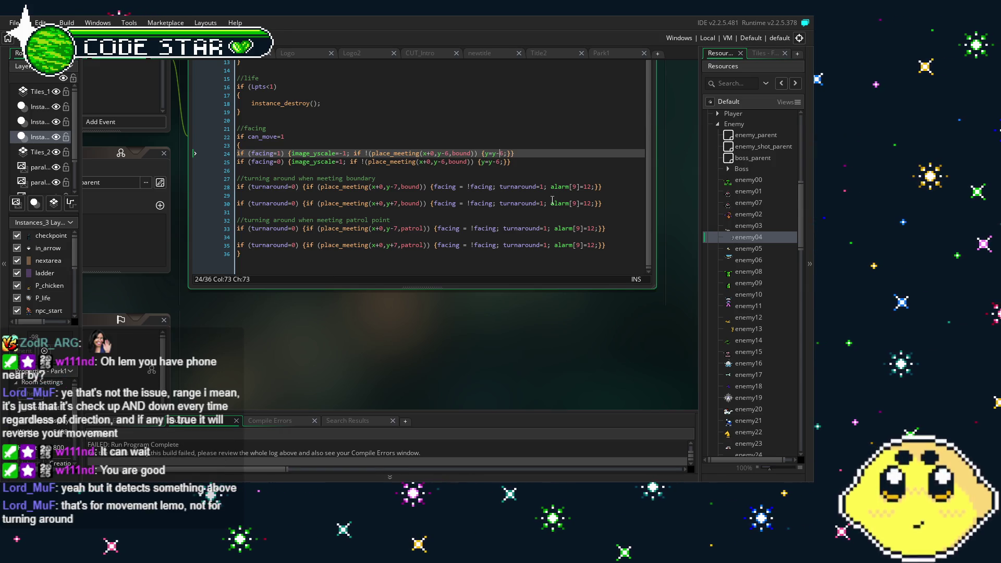
key("BackSpace")
type("-")
key("Down")
key("Left")
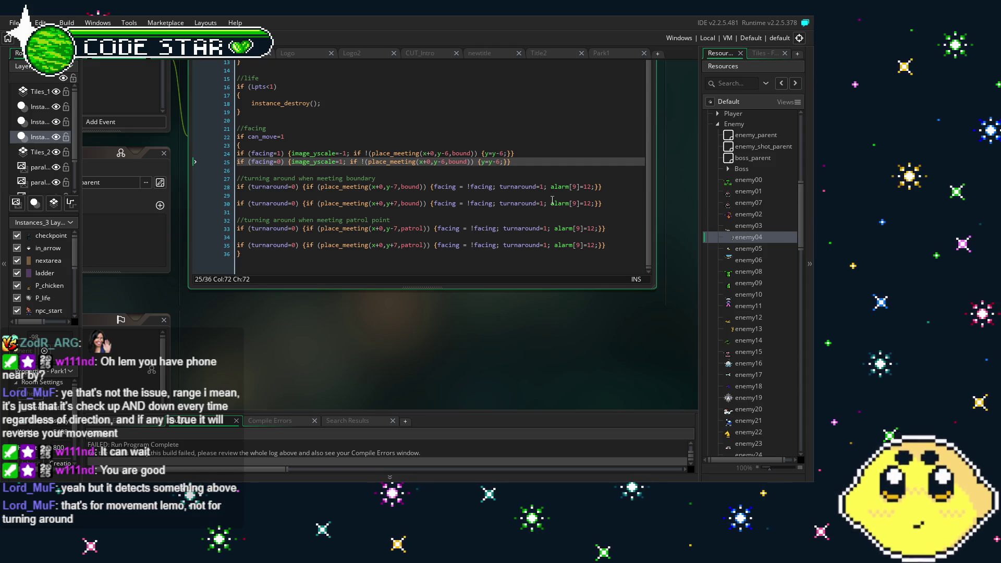
key("ctrl+z")
key("Left")
key("Left")
key("Left")
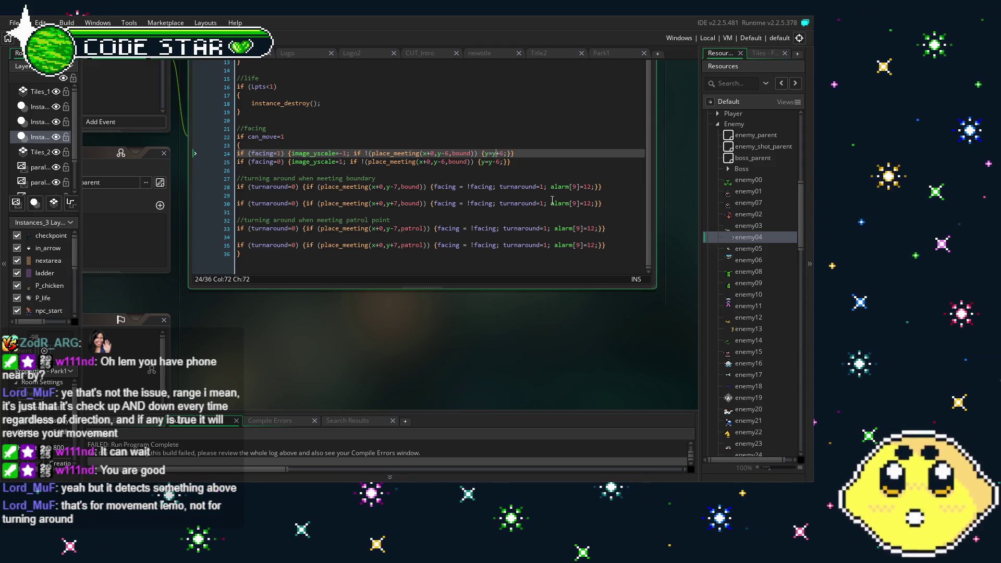
key("BackSpace")
type("+")
left_click(511, 216)
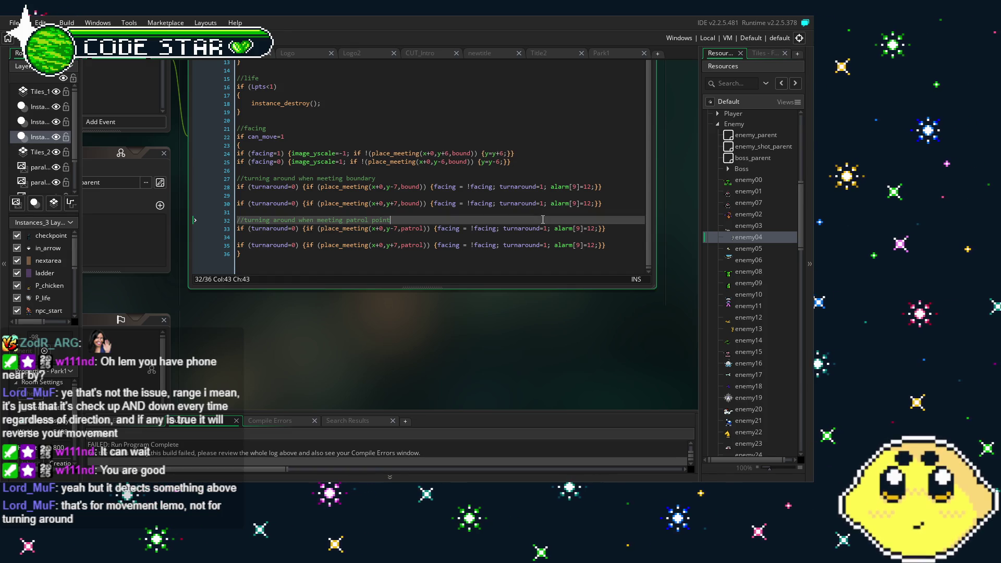
key("ctrl+s")
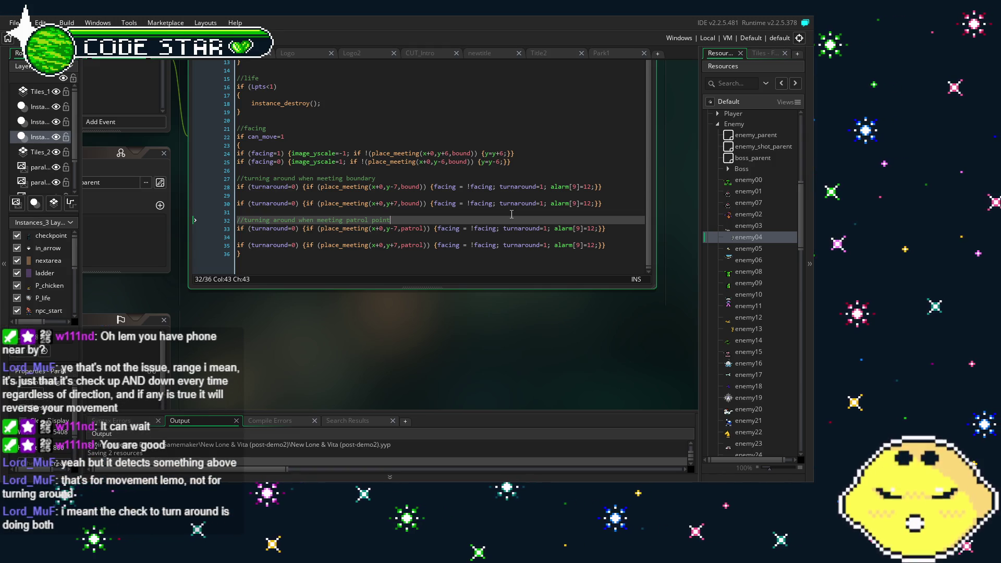
Step: Review the Step code's lines 24–35 and select the turnaround code on lines 28–35
left_click_drag(389, 311, 391, 318)
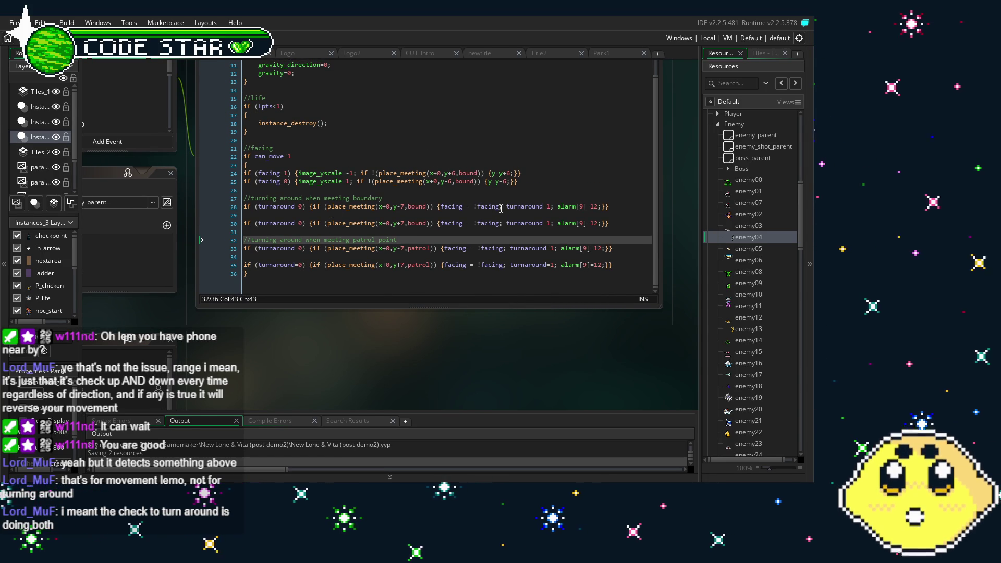
left_click(440, 207)
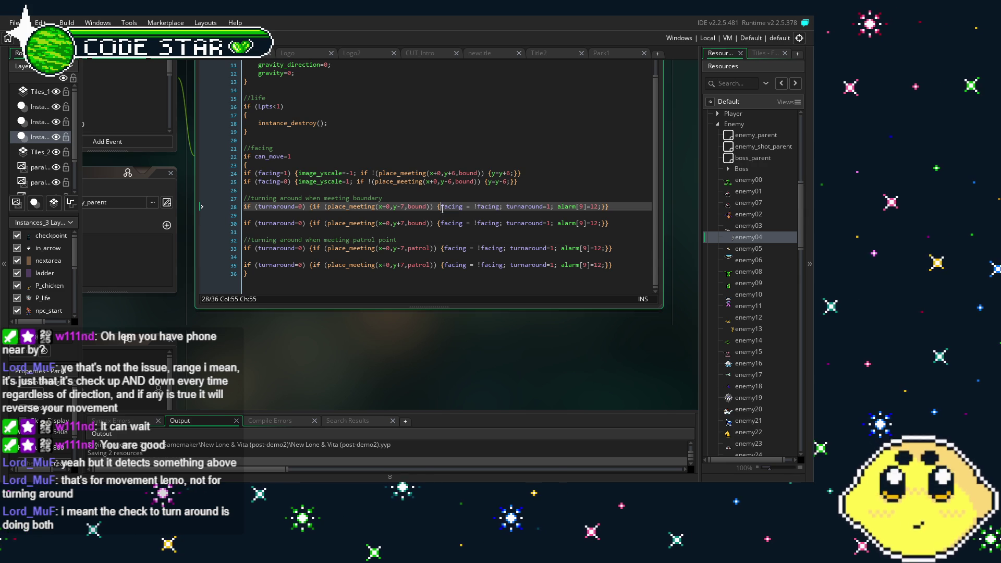
left_click(469, 230)
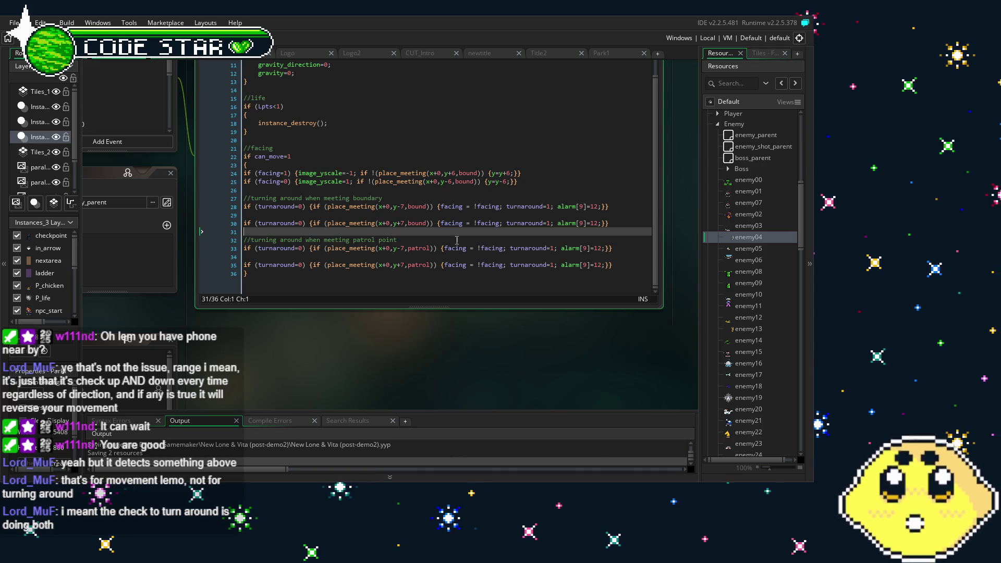
left_click(449, 173)
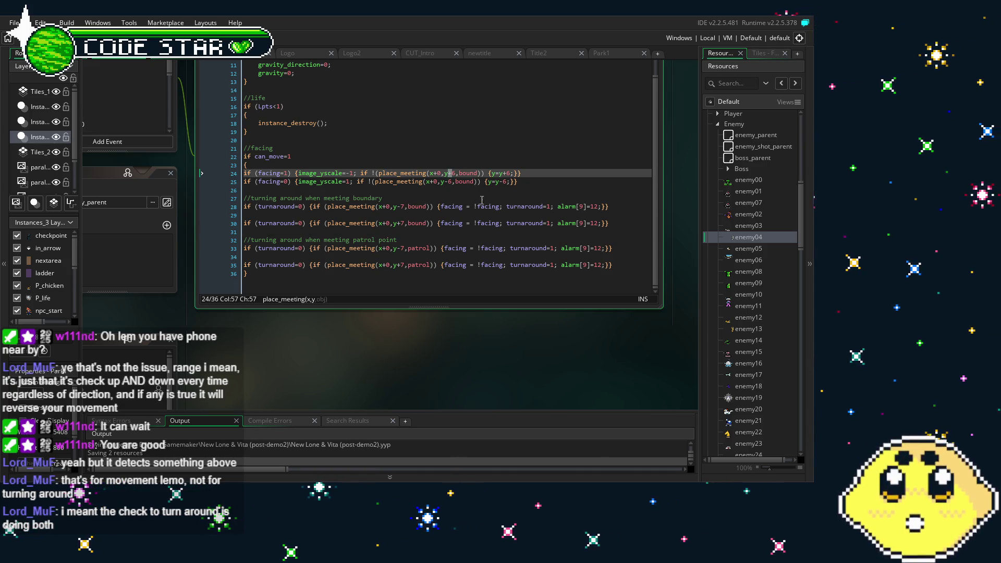
left_click(463, 182)
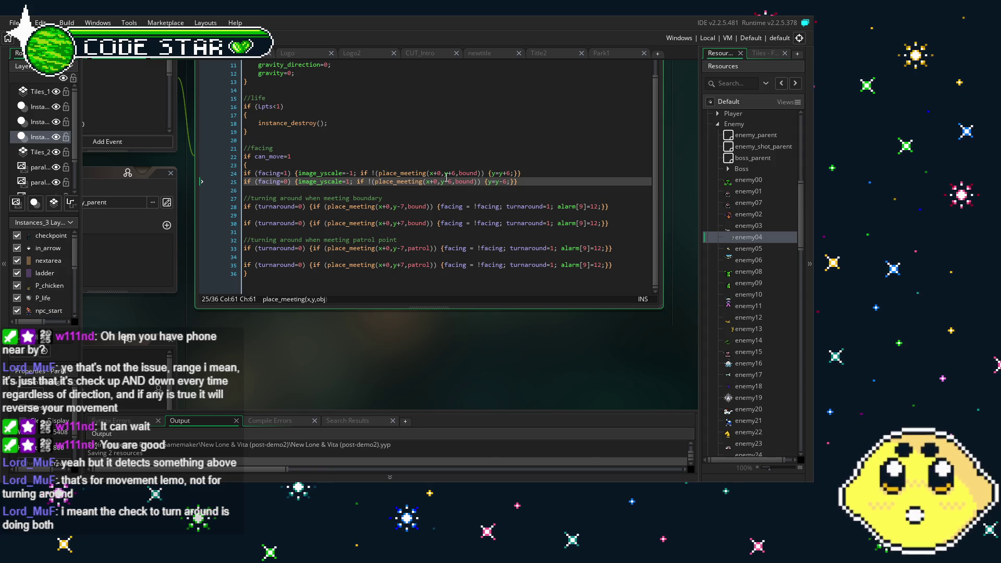
left_click(469, 266)
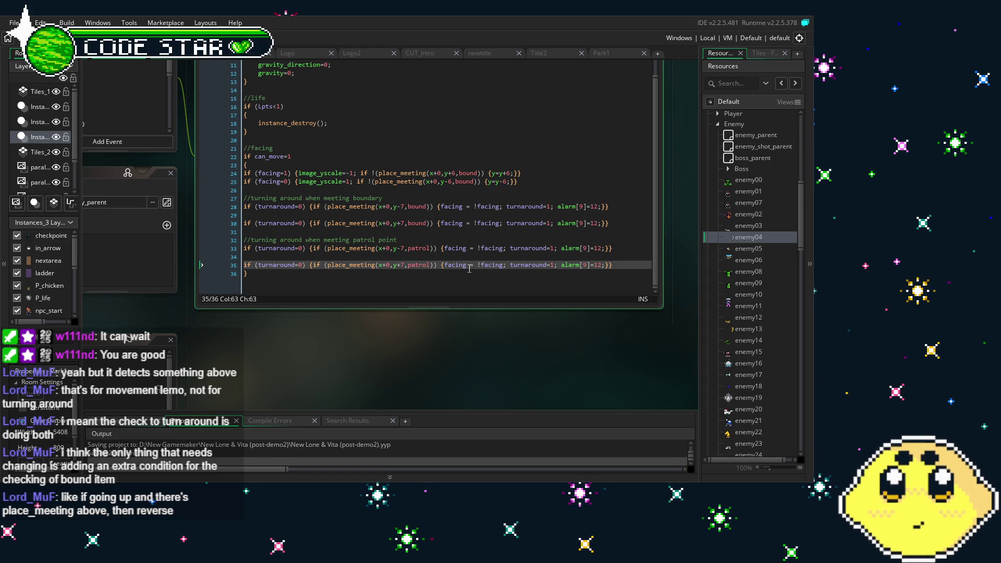
mouse_move(327, 206)
left_mouse_down()
mouse_move(605, 207)
mouse_move(475, 269)
left_mouse_up()
left_click(484, 282)
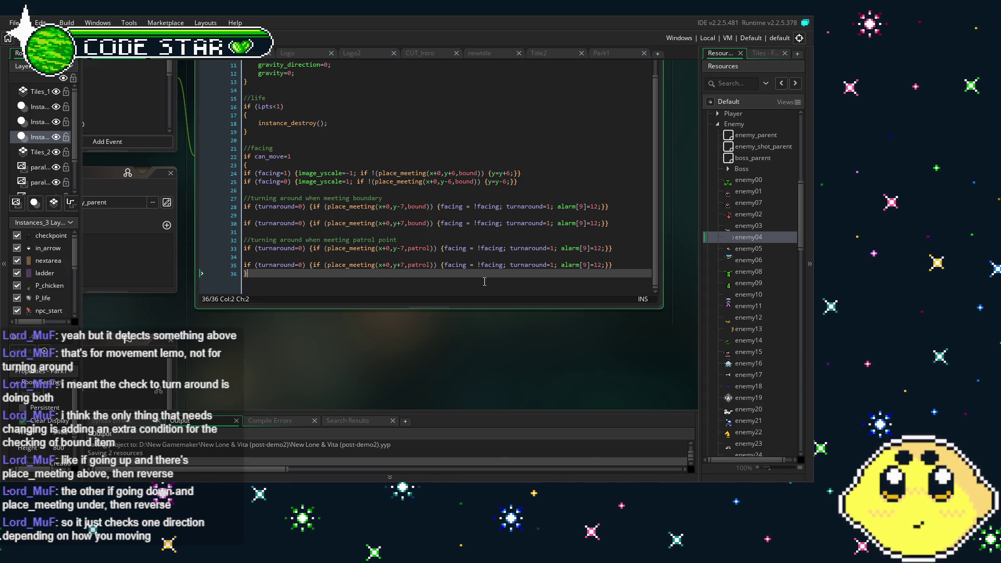
left_click(373, 207)
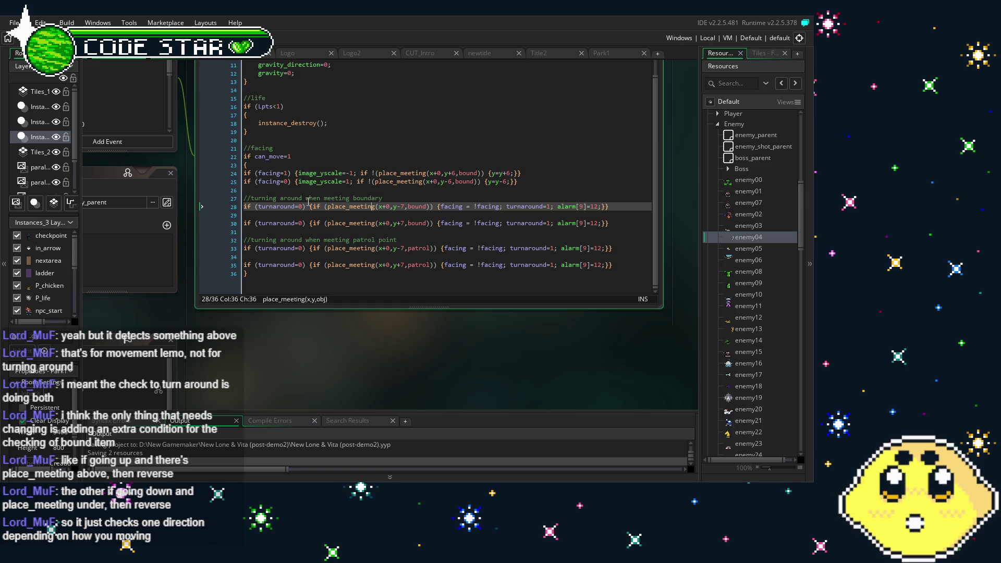
left_click(273, 215)
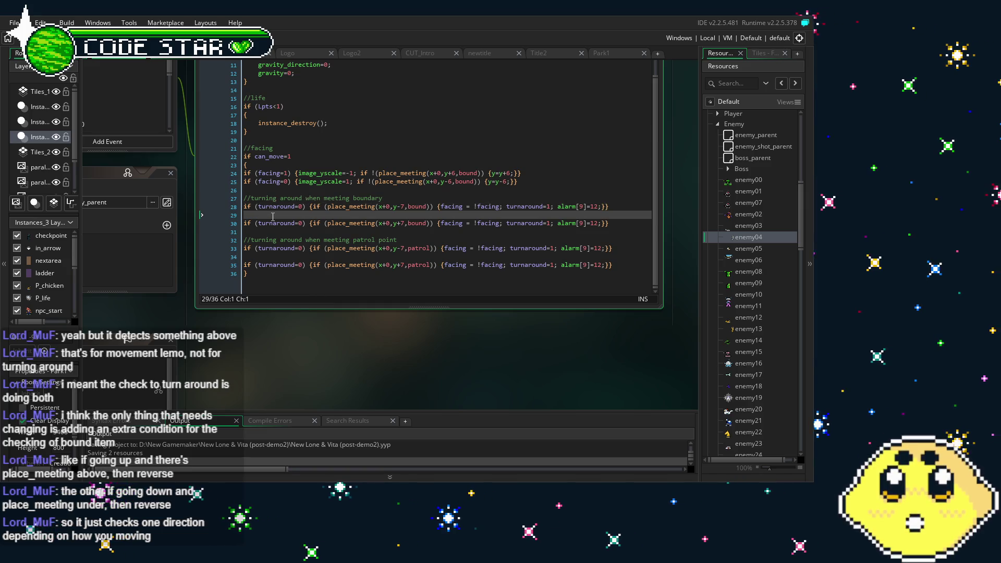
left_click(279, 207)
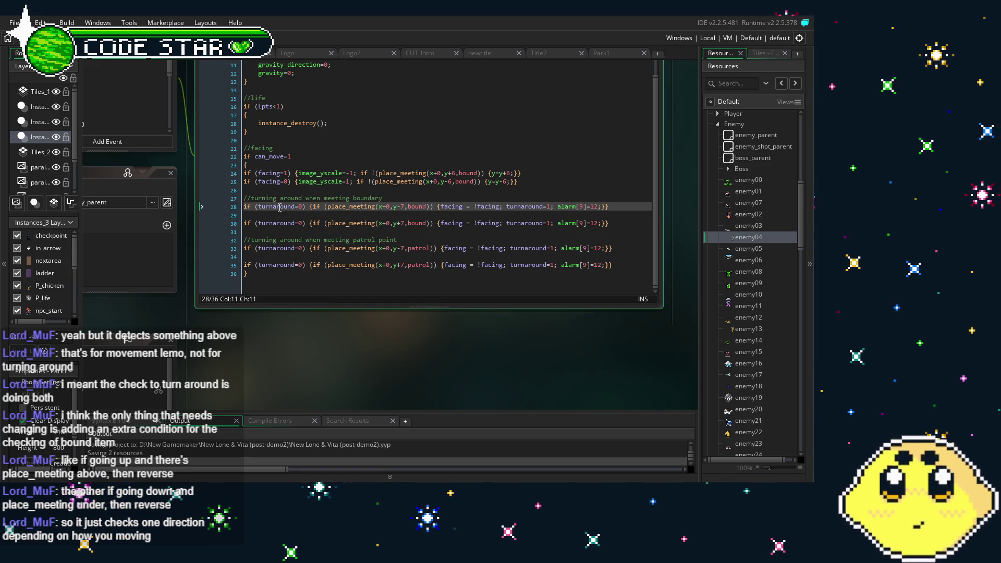
key("shift+Right")
key("shift+Right")
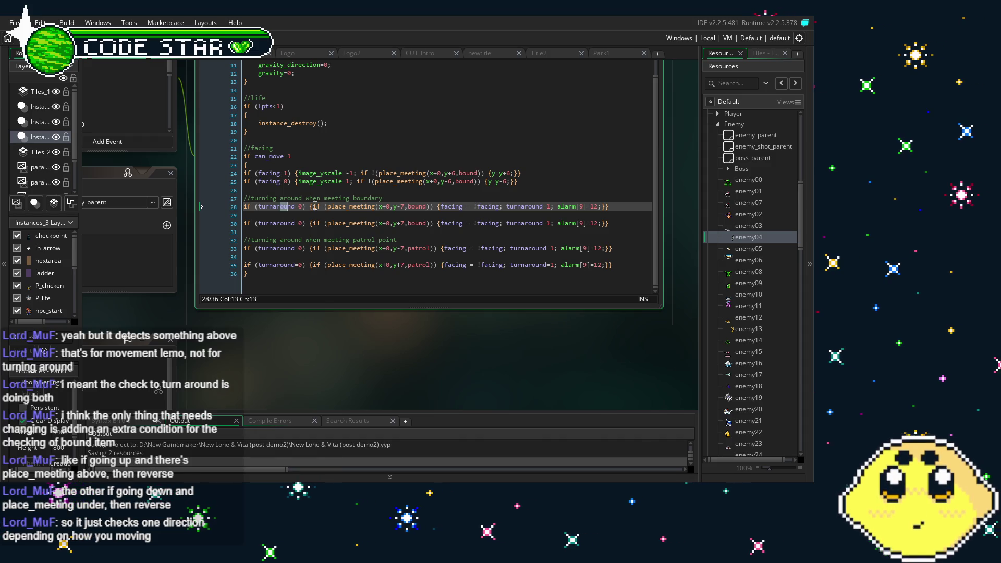
left_click(335, 207, "shift")
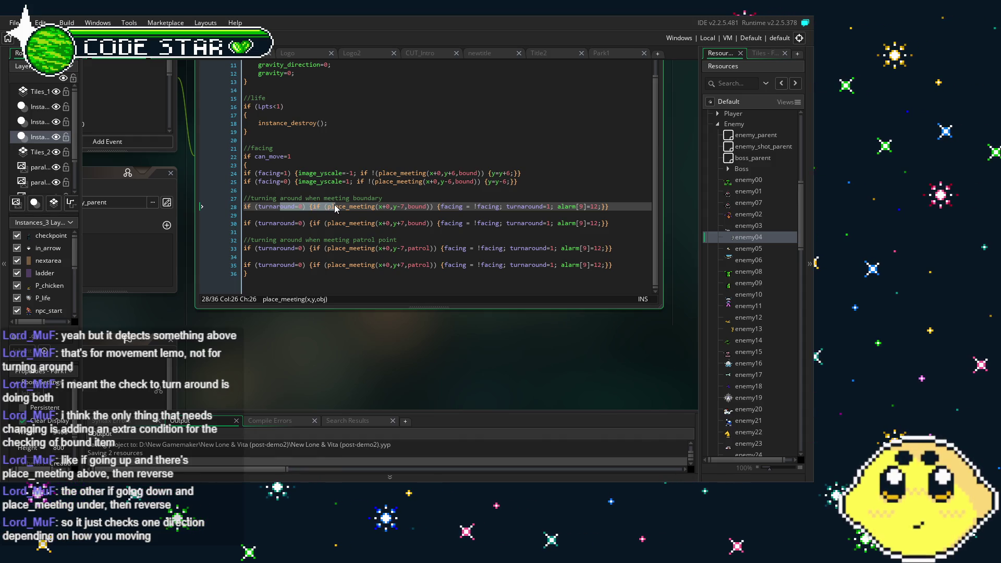
left_click(409, 207)
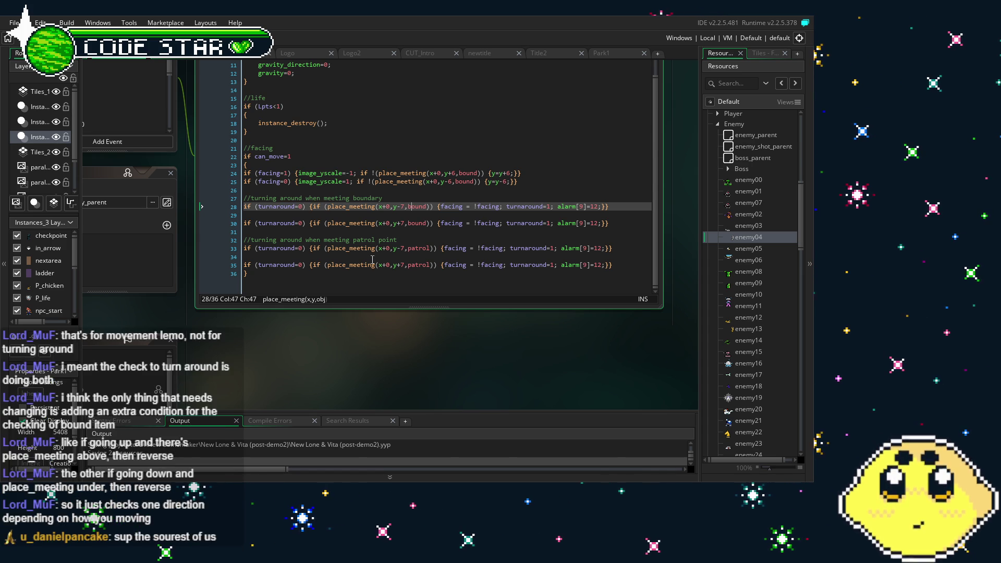
scroll(317, 396, "up", 1)
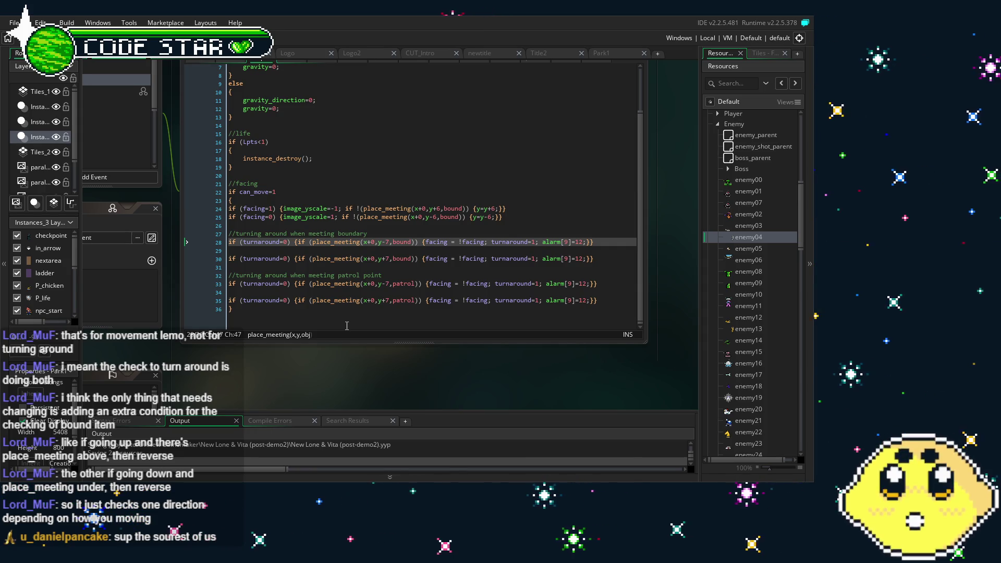
double_click(579, 241)
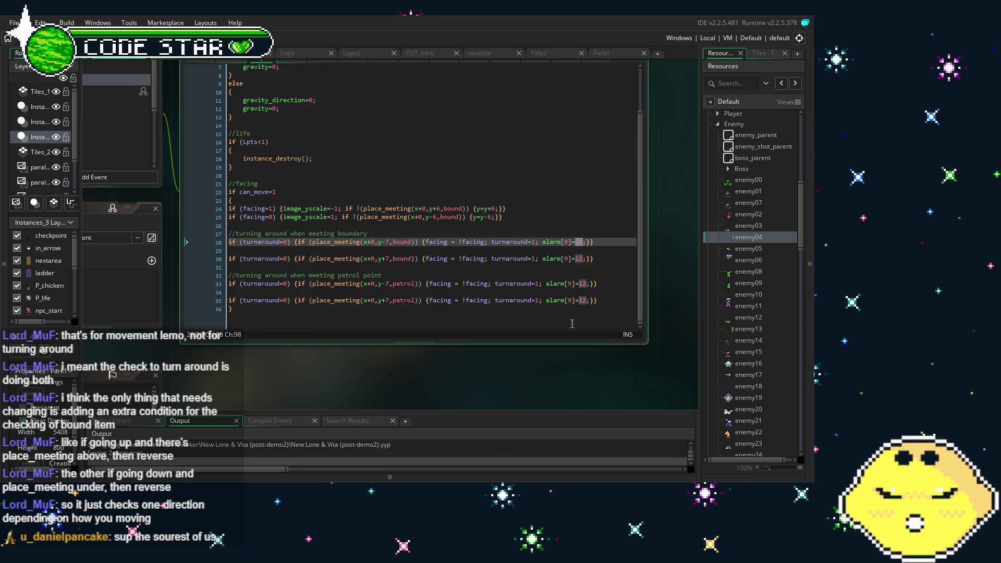
left_click(573, 283)
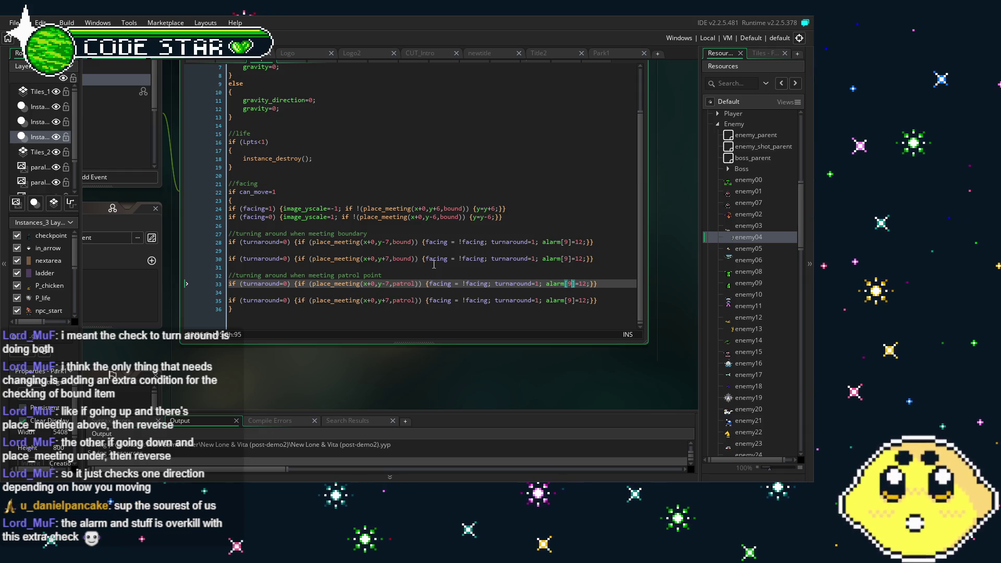
mouse_move(311, 376)
left_mouse_down()
mouse_move(333, 385)
mouse_move(315, 391)
left_mouse_up()
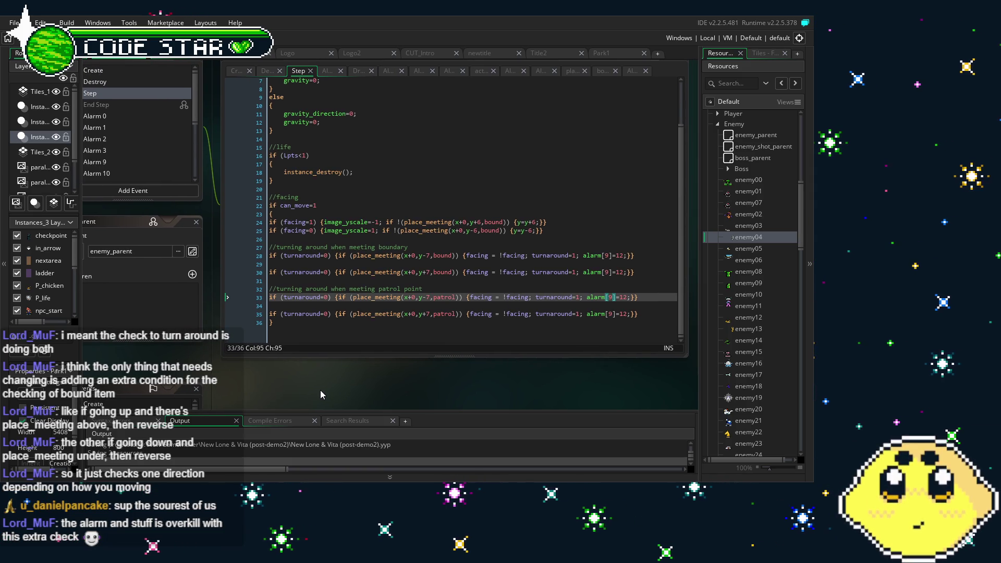
left_click(648, 305)
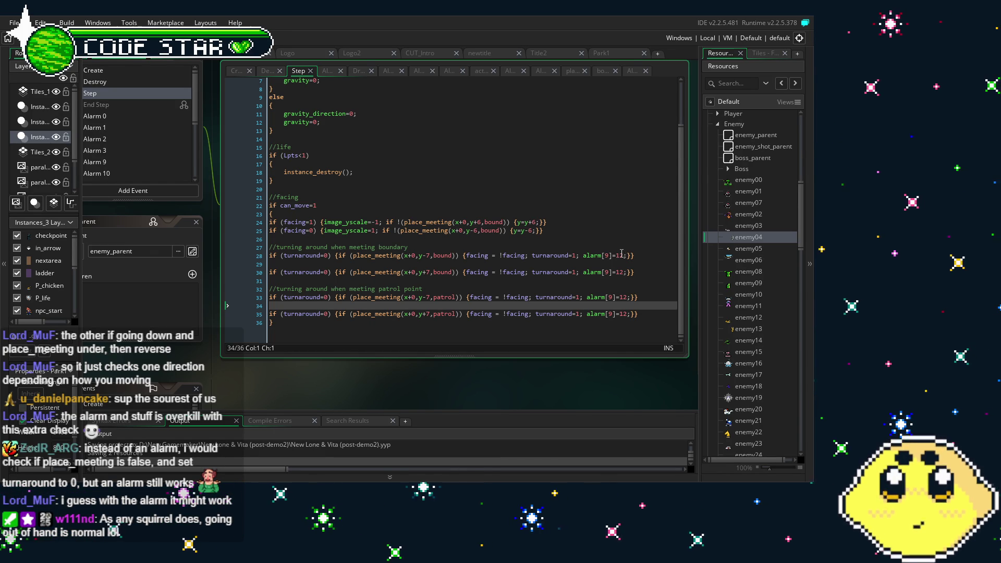
Step: Change the alarm[9] delay from 12 to 64 on lines 28, 30, 33 and 35
double_click(619, 256)
type("64")
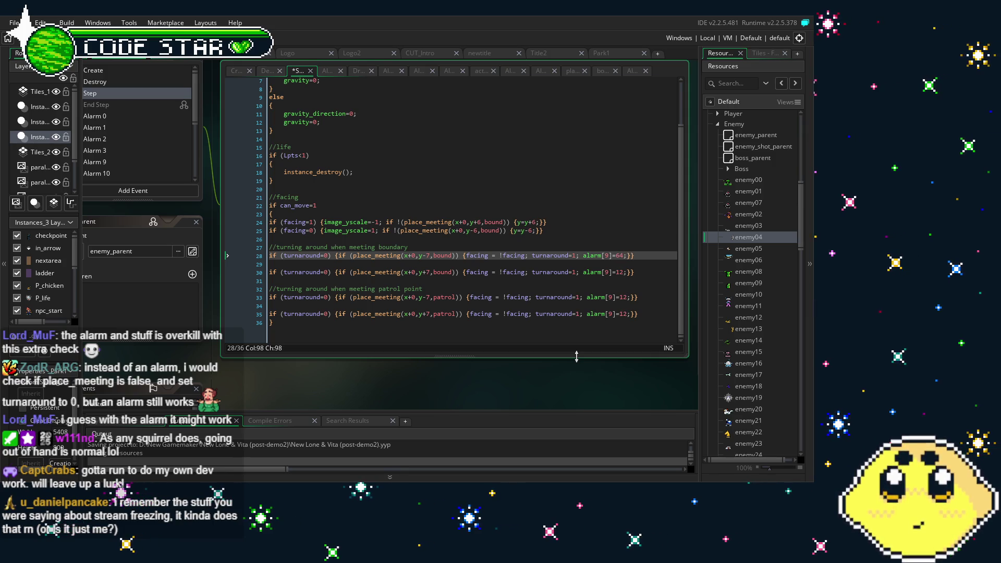
key("Down")
key("Down")
key("BackSpace")
key("BackSpace")
type("64")
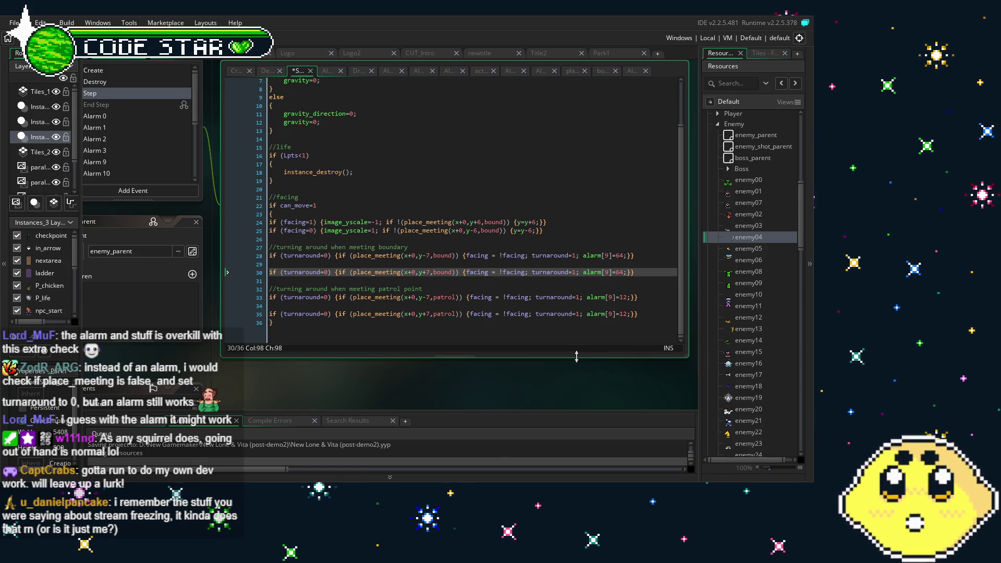
key("Down")
key("Down")
key("Down")
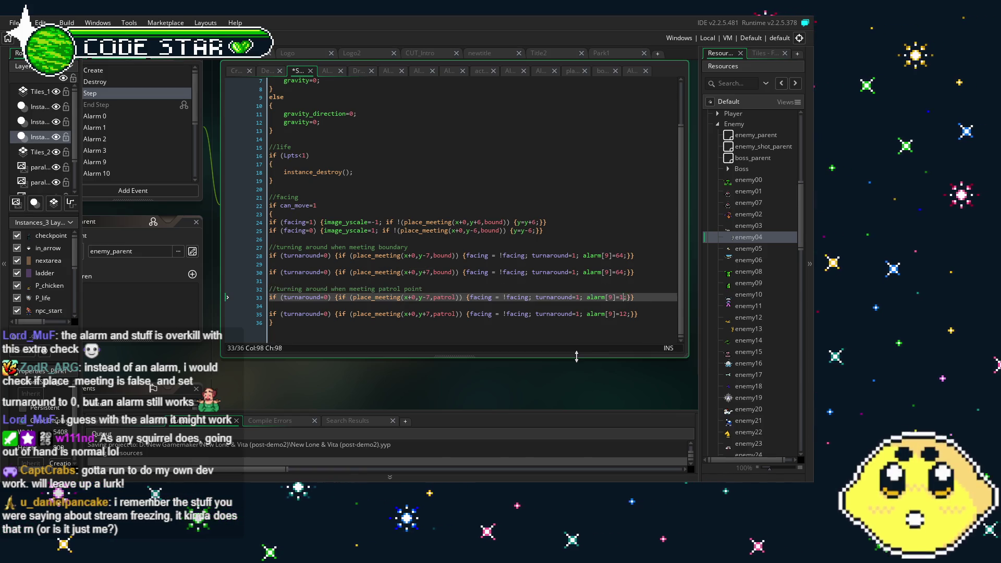
key("BackSpace")
key("BackSpace")
type("64")
key("Down")
key("Down")
key("BackSpace")
key("BackSpace")
type("64")
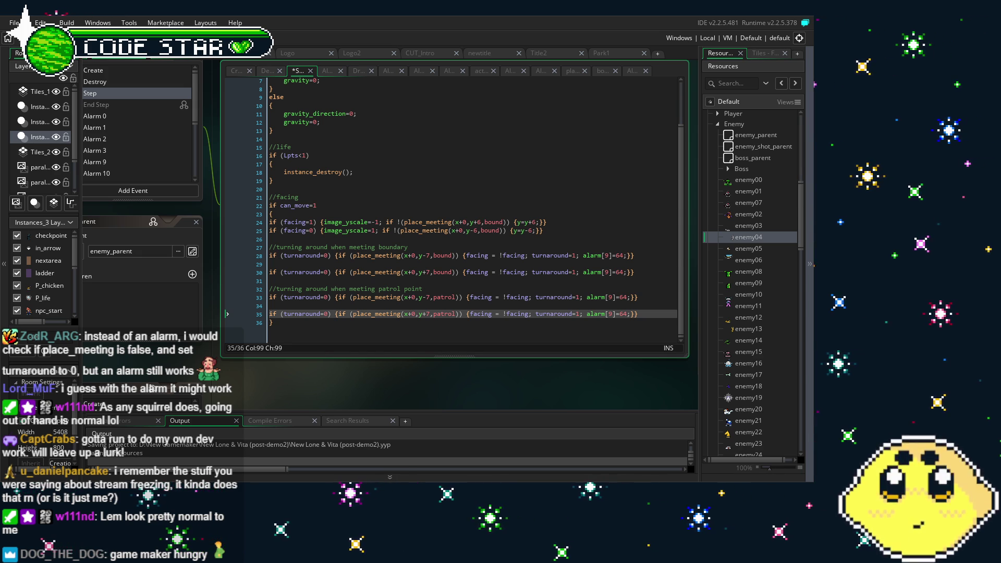
scroll(326, 374, "up", 1)
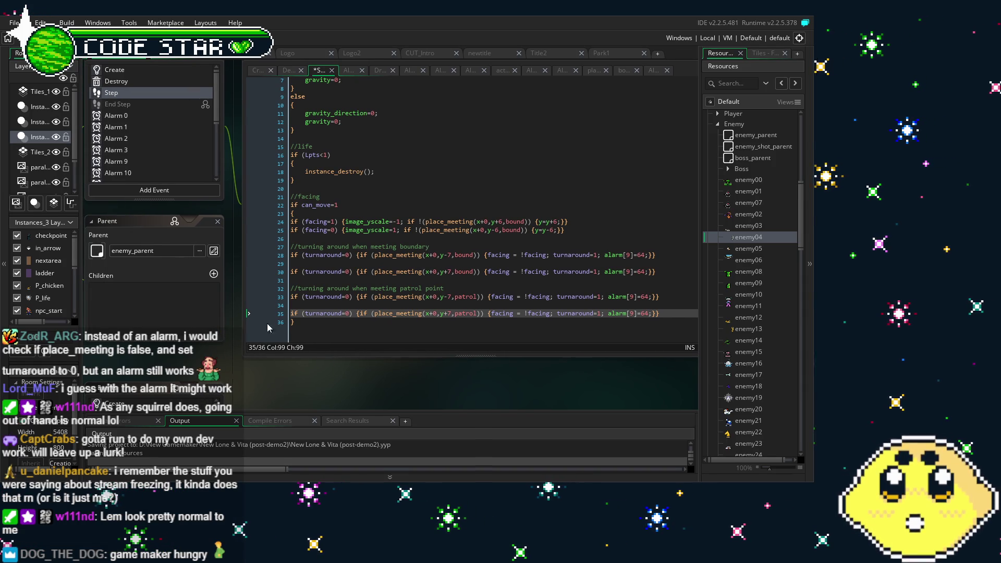
Step: Save the project, quit GameMaker, relaunch it and dismiss the New Version notice
key("ctrl+s")
key("alt+F4")
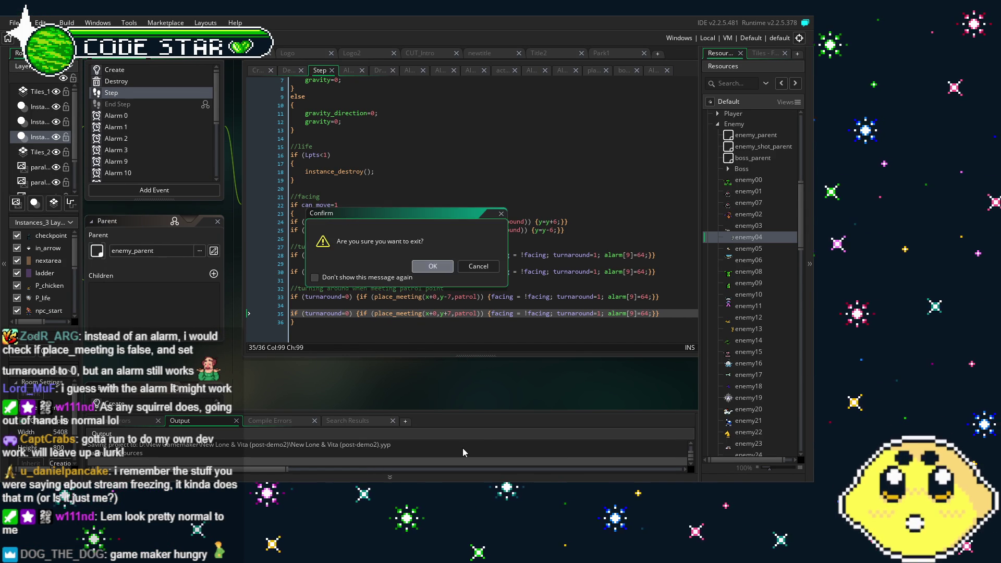
key("Return")
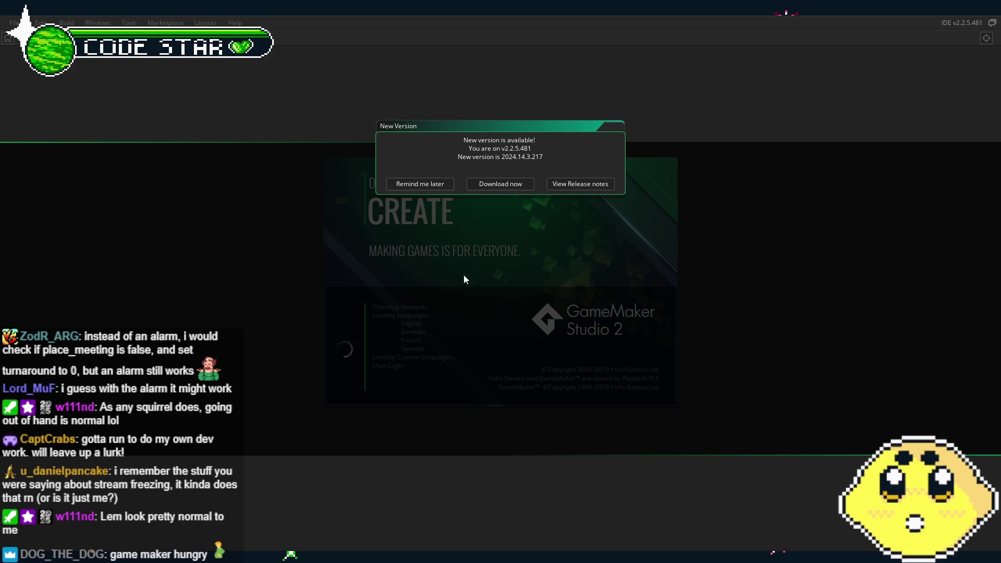
left_click(427, 190)
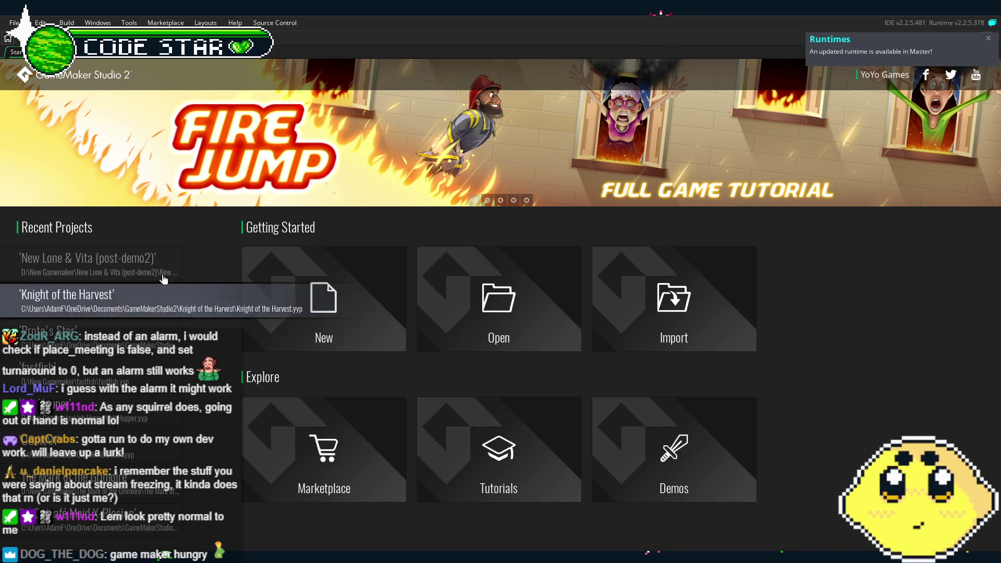
Step: Open New Lone & Vita from Recent Projects and restore its window to a shorter height
left_click(149, 258)
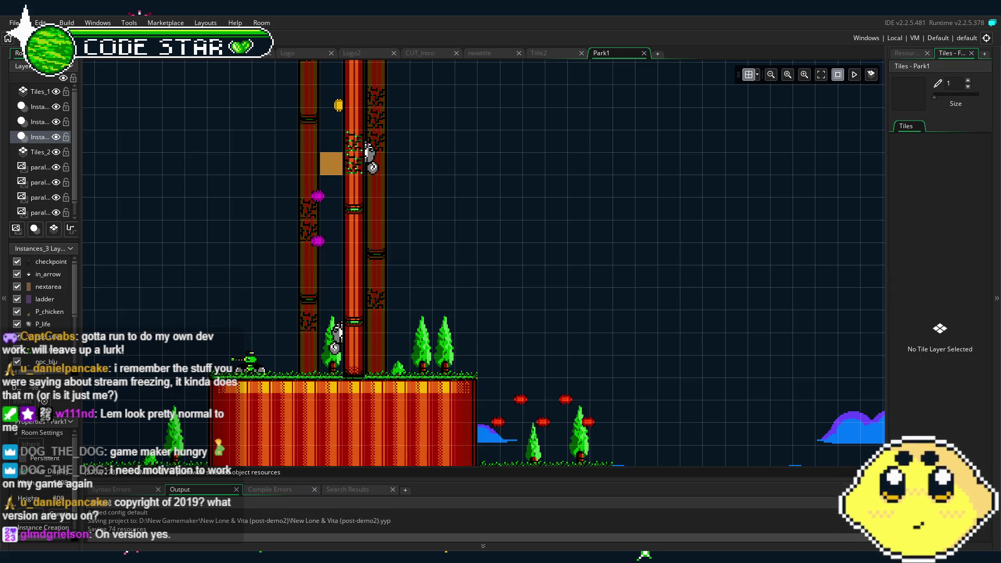
key("super+Down")
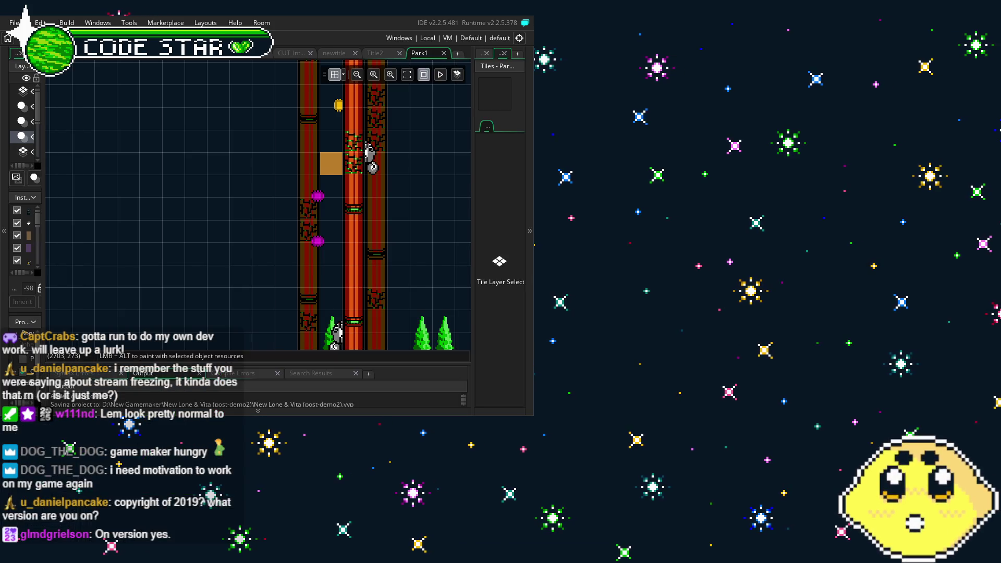
key("super+shift+Up")
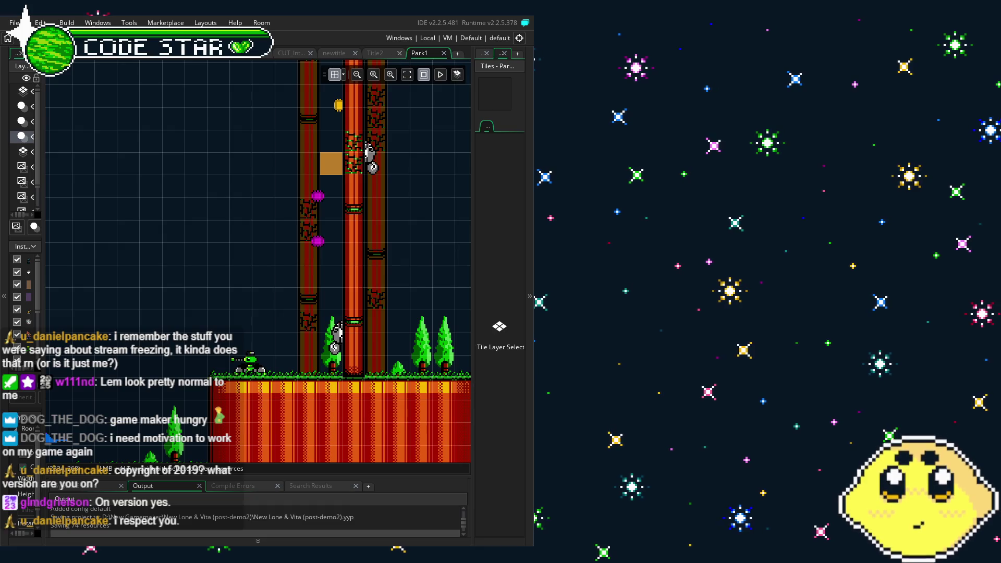
key("super+shift+Down")
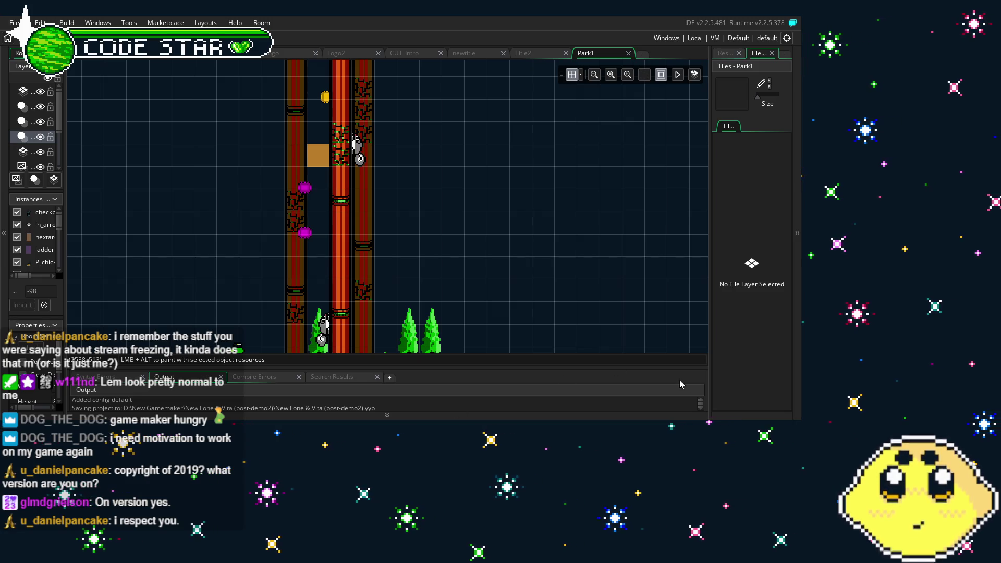
Step: Focus the Tiles - Park1 panel and scroll the room view down and to the right
left_click(779, 374)
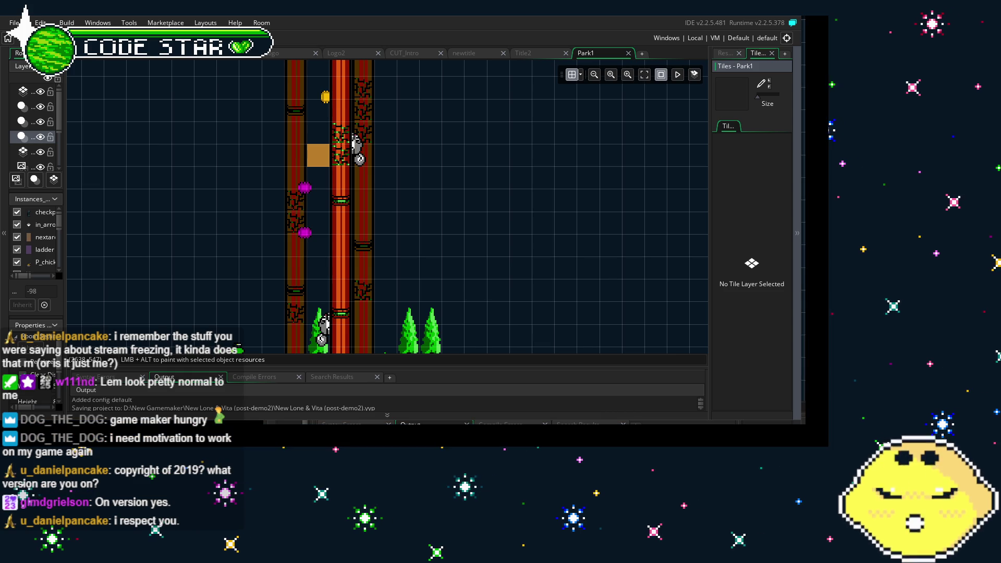
scroll(399, 243, "down", 1)
scroll(399, 243, "right", 2)
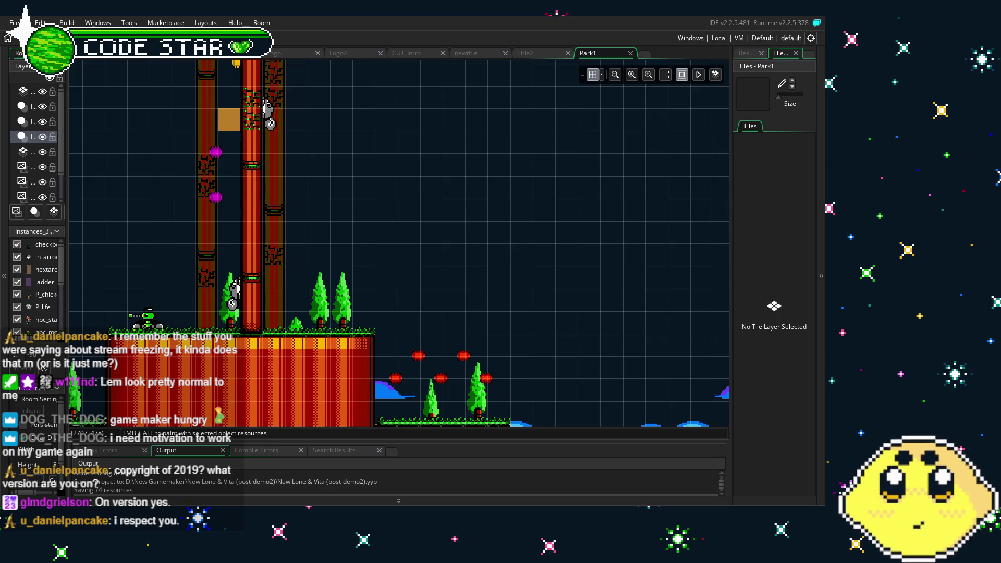
mouse_move(358, 334)
left_mouse_down()
mouse_move(484, 261)
mouse_move(445, 339)
left_mouse_up()
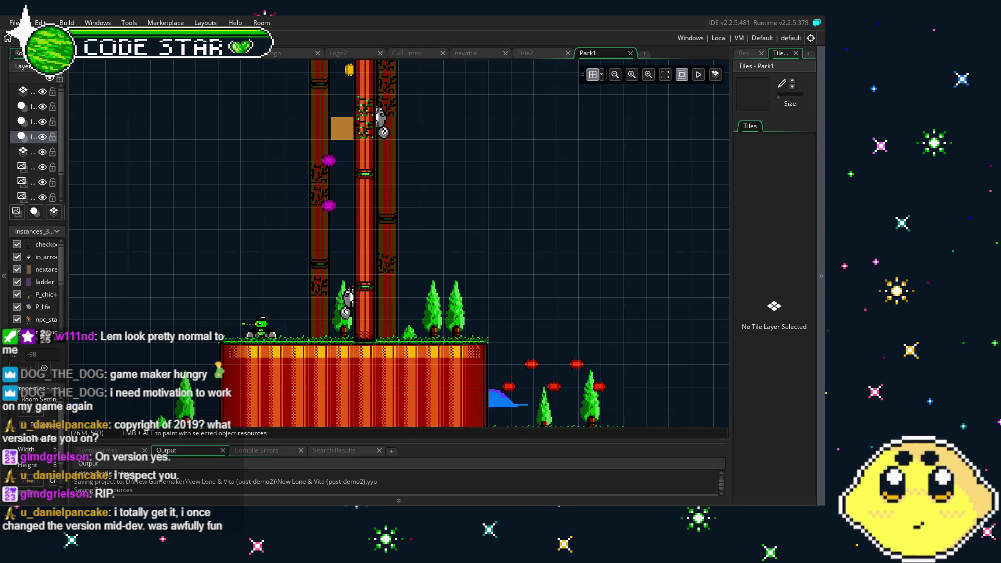
mouse_move(251, 331)
left_mouse_down()
mouse_move(344, 216)
mouse_move(286, 306)
mouse_move(276, 357)
mouse_move(246, 160)
mouse_move(280, 157)
left_mouse_up()
Step: Show the Resources tree, then pan across Park1's lower platforms and plateau and back to the squirrel trees
left_click(751, 52)
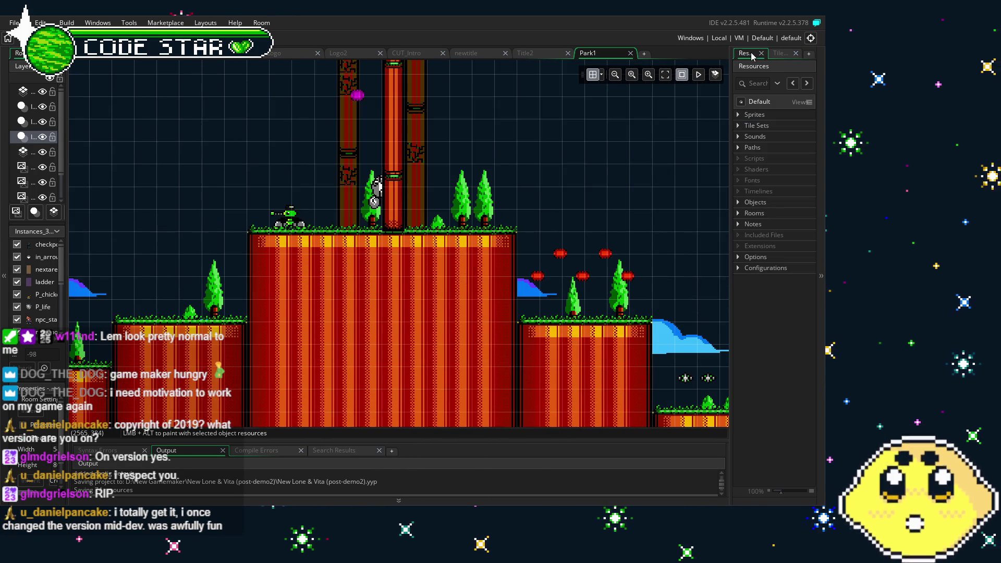
left_click_drag(541, 252, 474, 274)
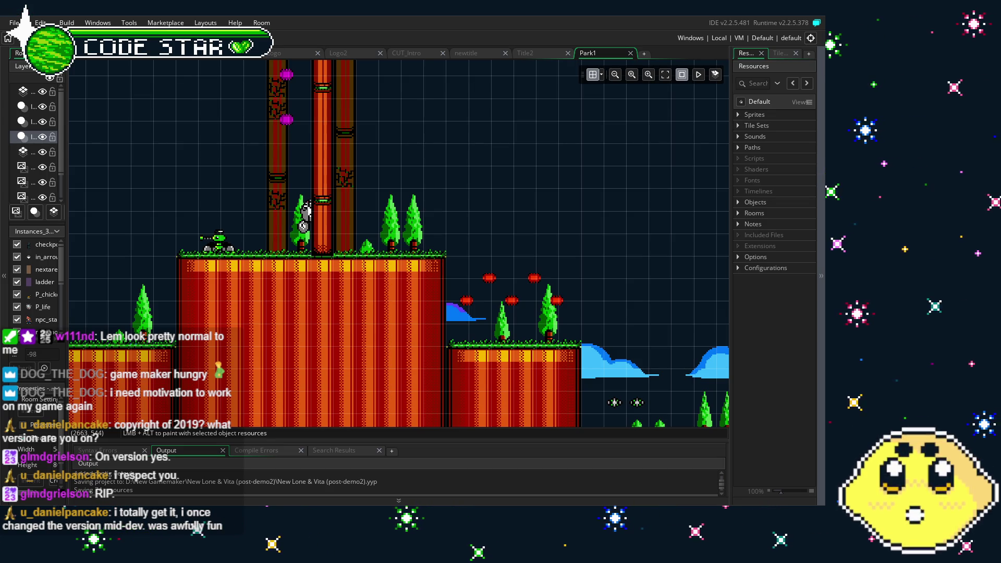
mouse_move(595, 312)
left_mouse_down()
mouse_move(824, 270)
mouse_move(730, 283)
left_mouse_up()
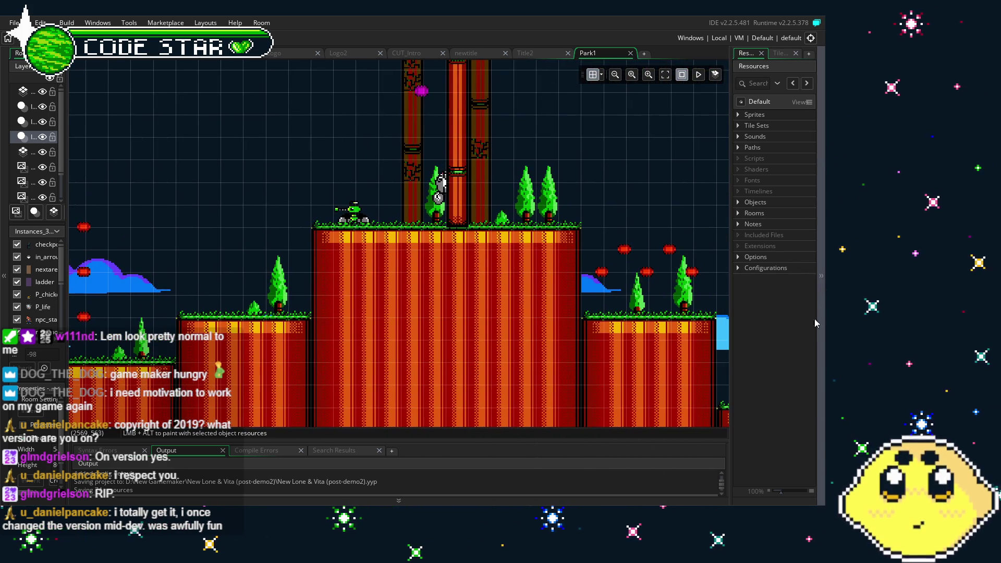
left_click_drag(817, 324, 768, 456)
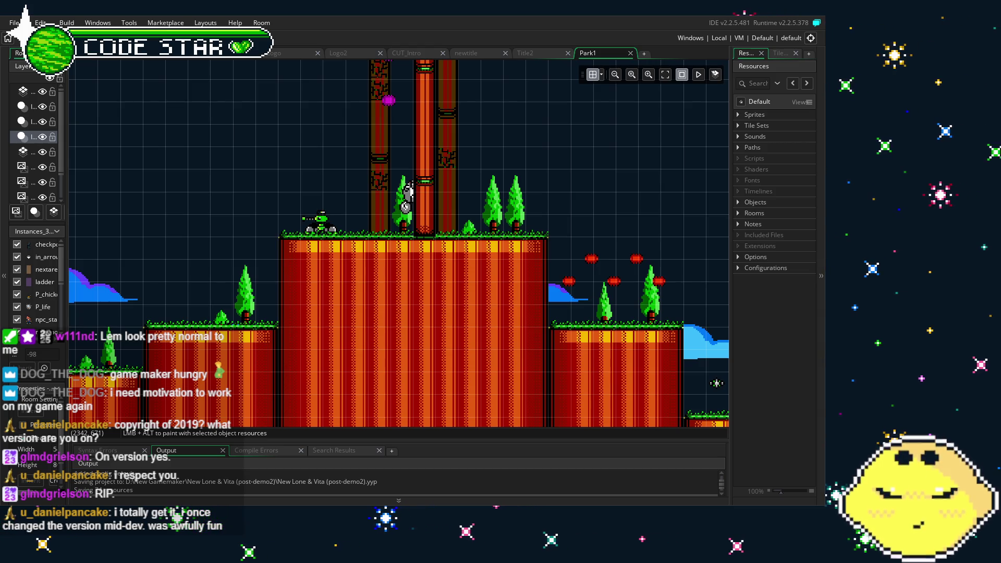
scroll(716, 383, "right", 10)
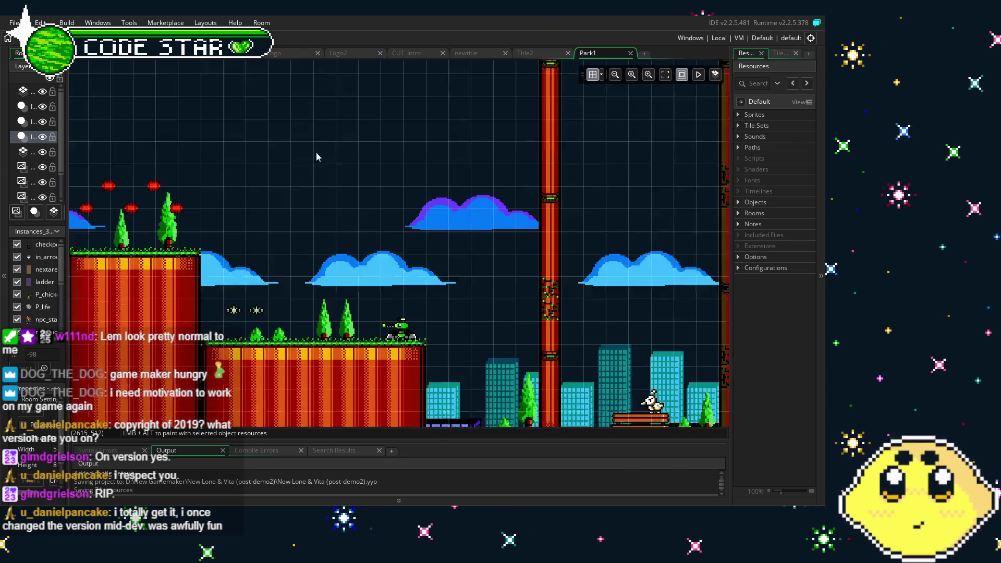
scroll(210, 293, "right", 6)
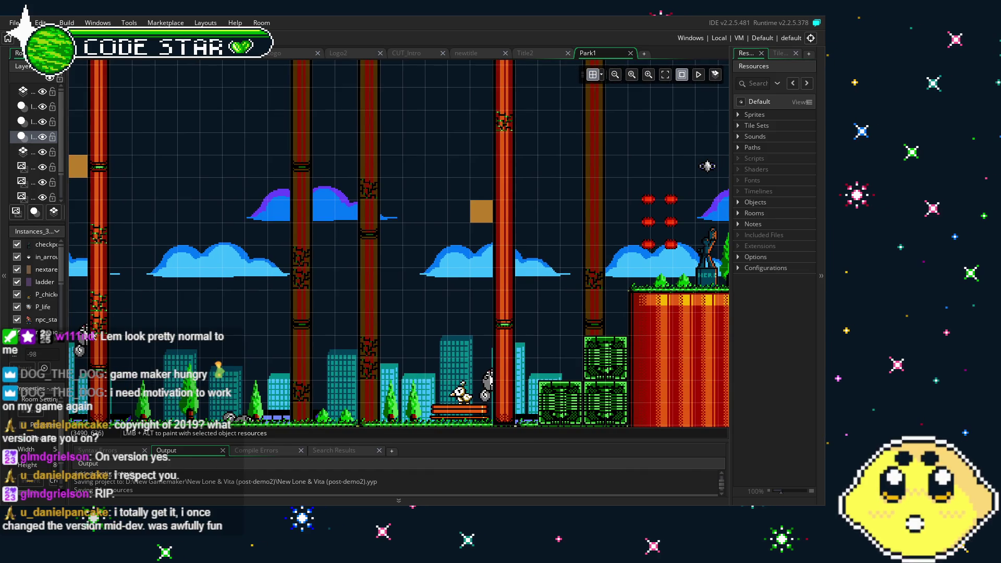
scroll(313, 308, "right", 6)
scroll(574, 292, "left", 5)
scroll(684, 262, "left", 10)
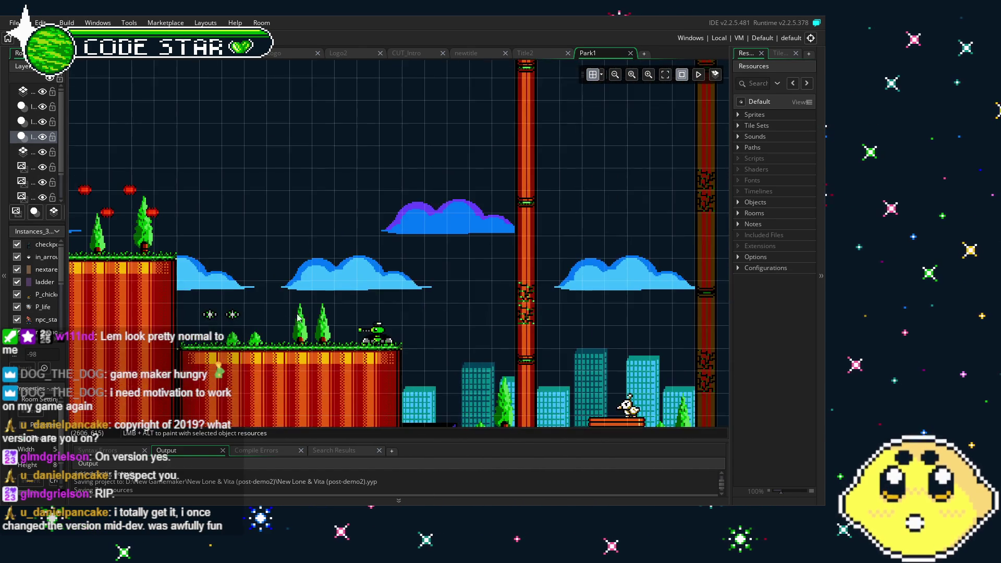
scroll(424, 376, "up", 2)
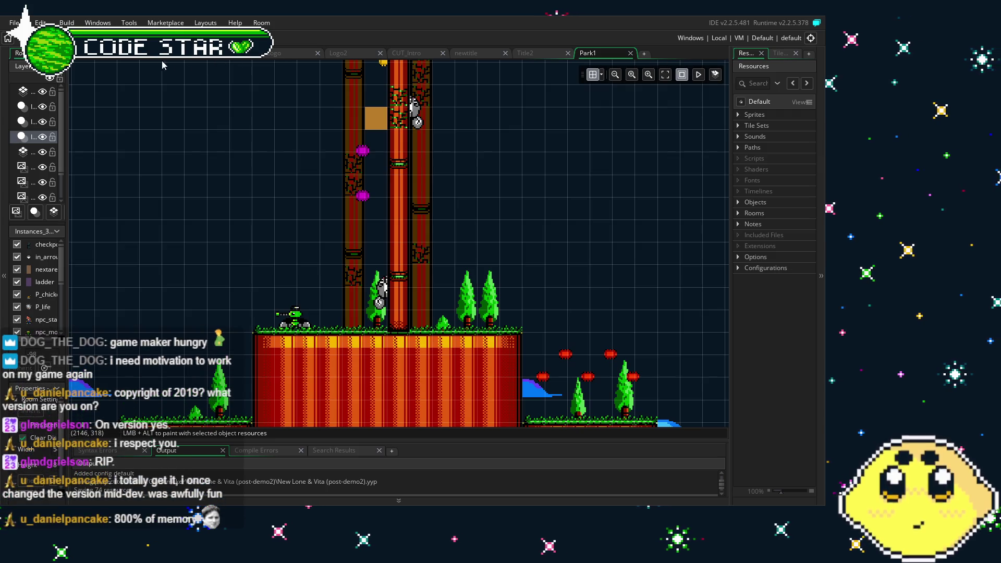
Step: Close all six open room tabs, returning to enemy04's code
left_click(198, 59)
left_click(197, 59)
left_click(197, 59)
left_click(197, 59)
left_click(197, 58)
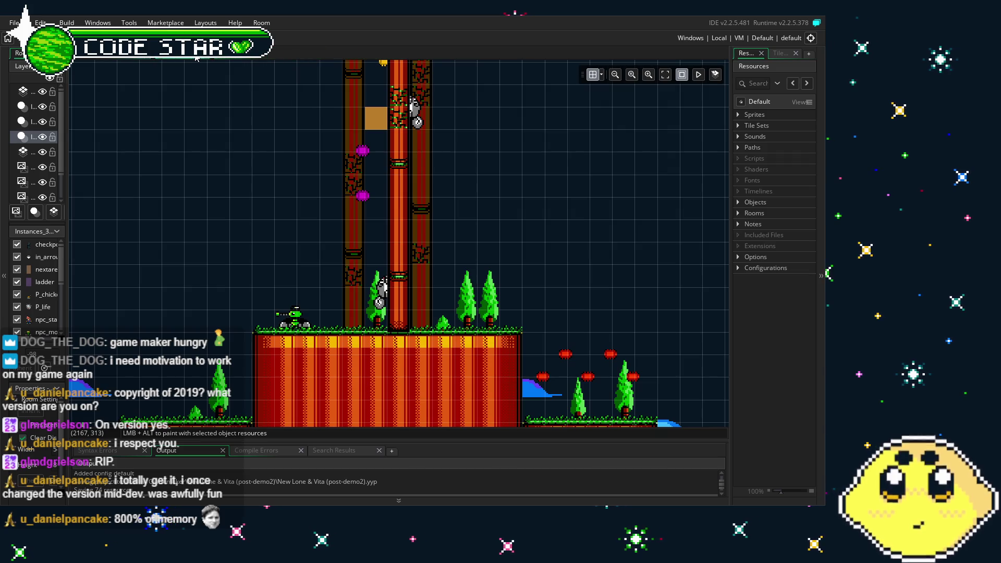
left_click(198, 59)
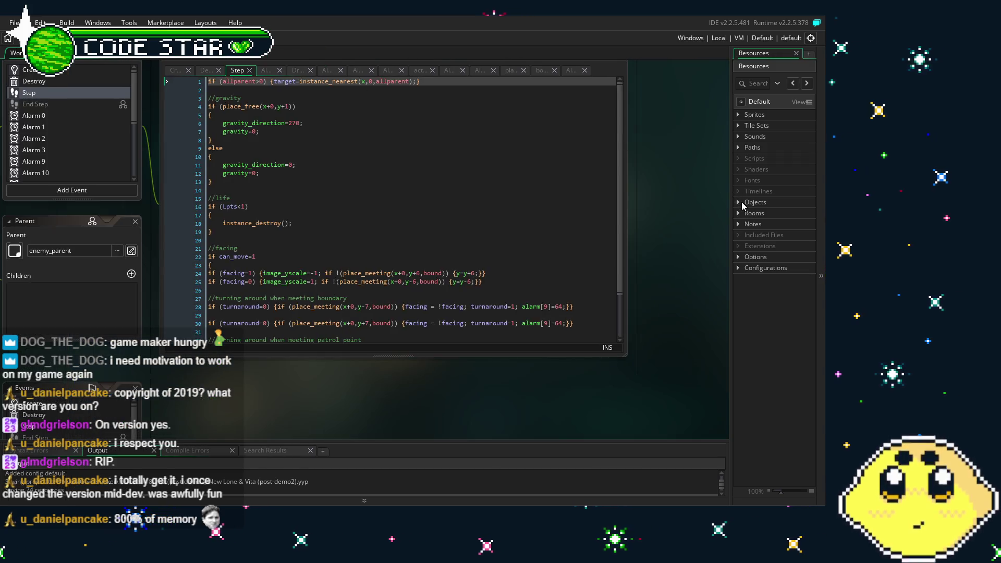
Step: Reopen the Park1 room from the Rooms list
left_click(738, 203)
left_click(737, 202)
left_click(738, 213)
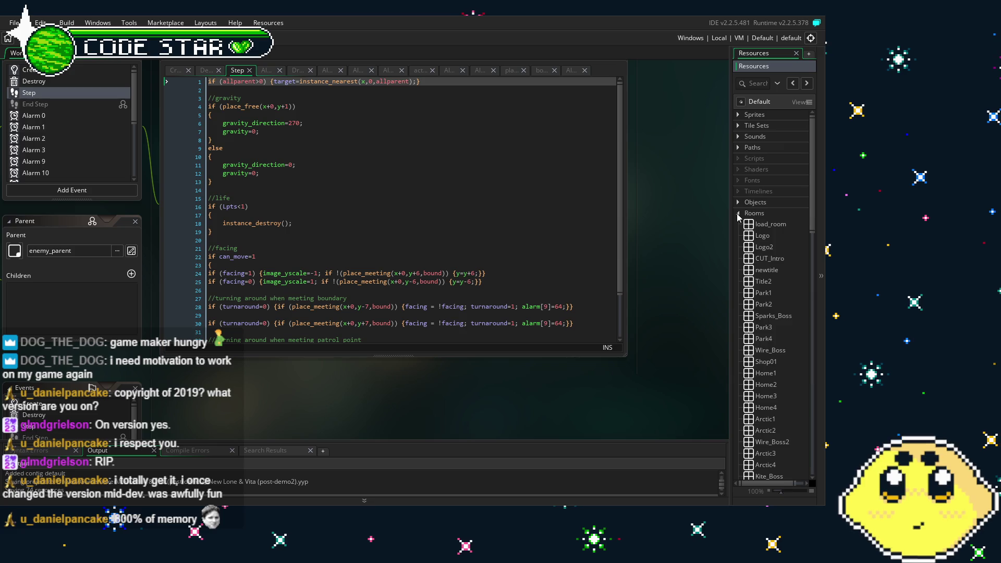
scroll(767, 365, "down", 3)
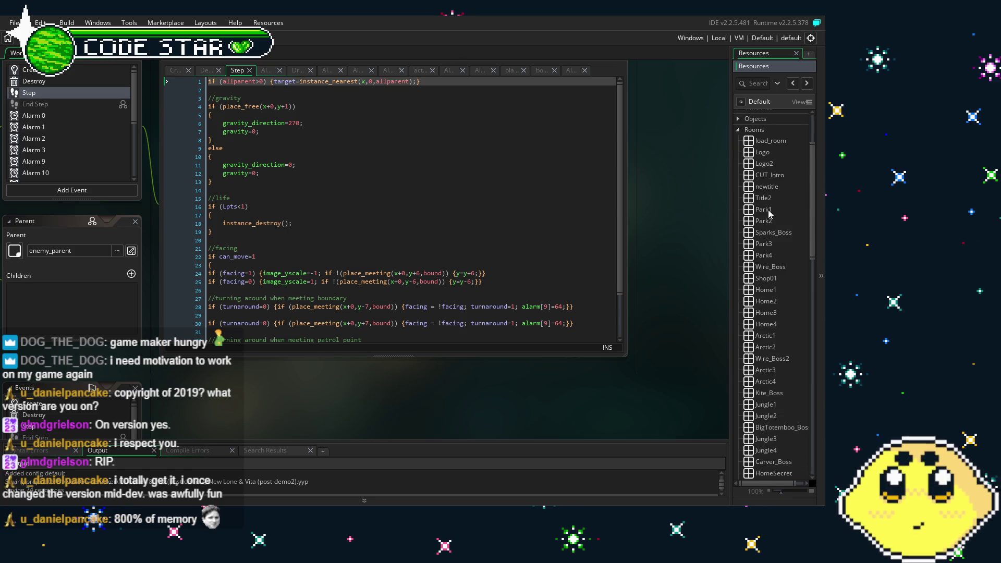
double_click(764, 209)
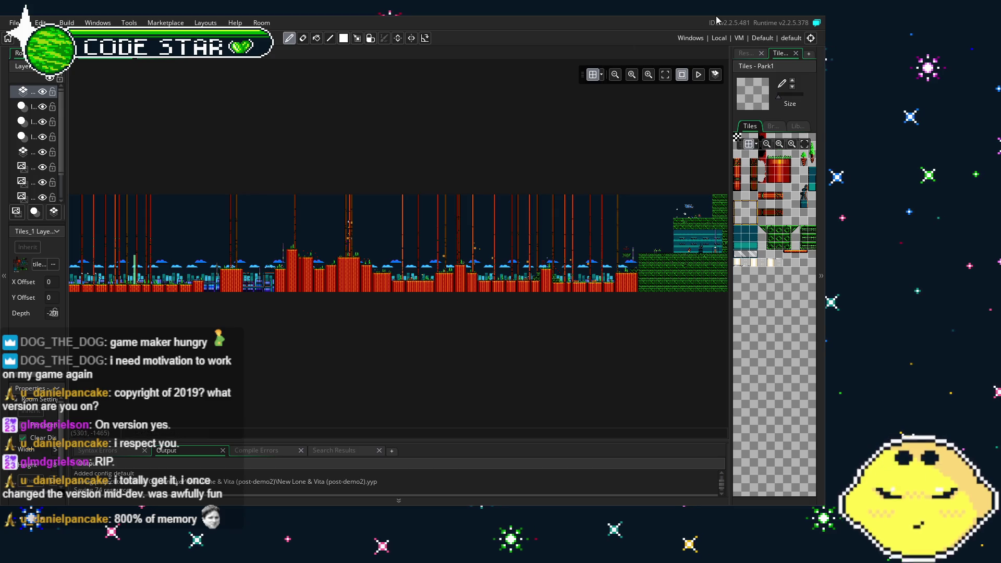
Step: Collapse Rooms and expand Objects > Enemy in the resource tree
left_click(746, 53)
scroll(769, 186, "up", 5)
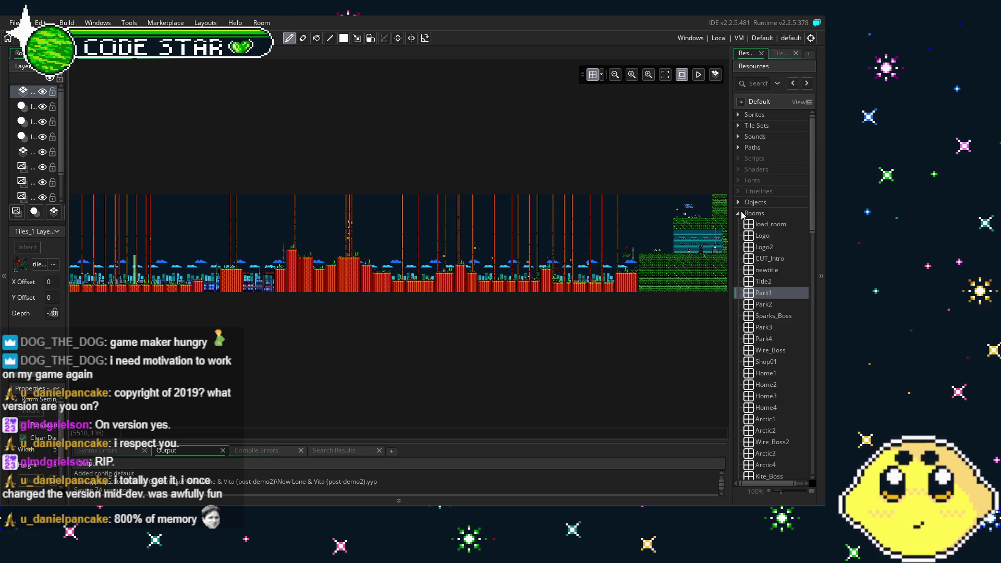
left_click(738, 213)
left_click(738, 202)
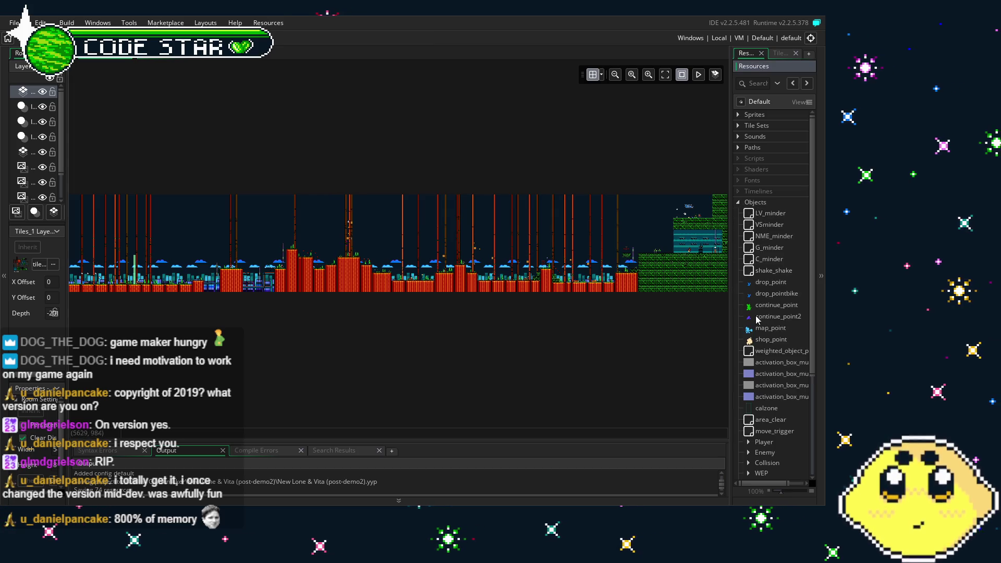
scroll(757, 326, "down", 3)
left_click(750, 328)
scroll(752, 330, "down", 2)
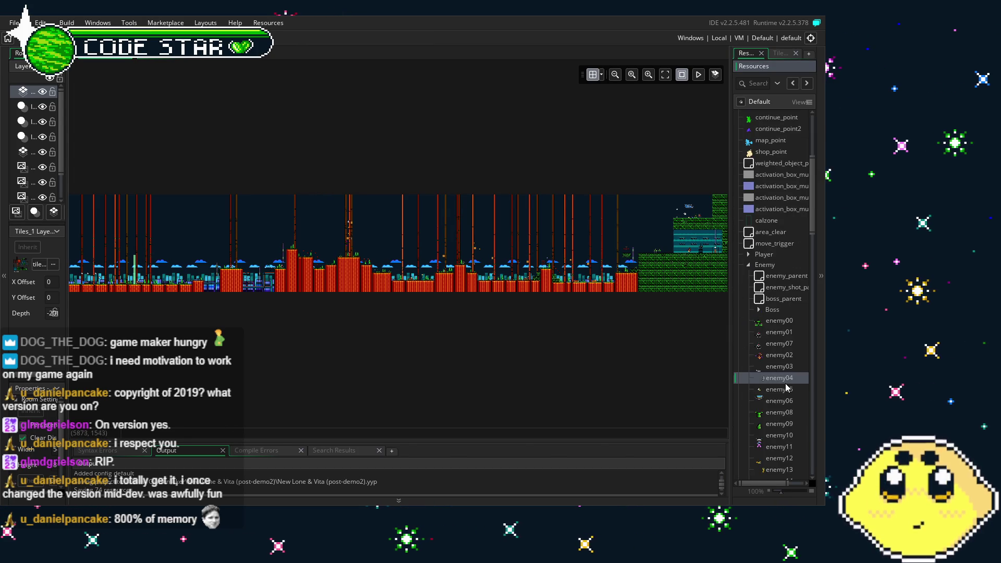
Step: Open the enemy04 object and center its Object, Events and Parent panels
double_click(782, 379)
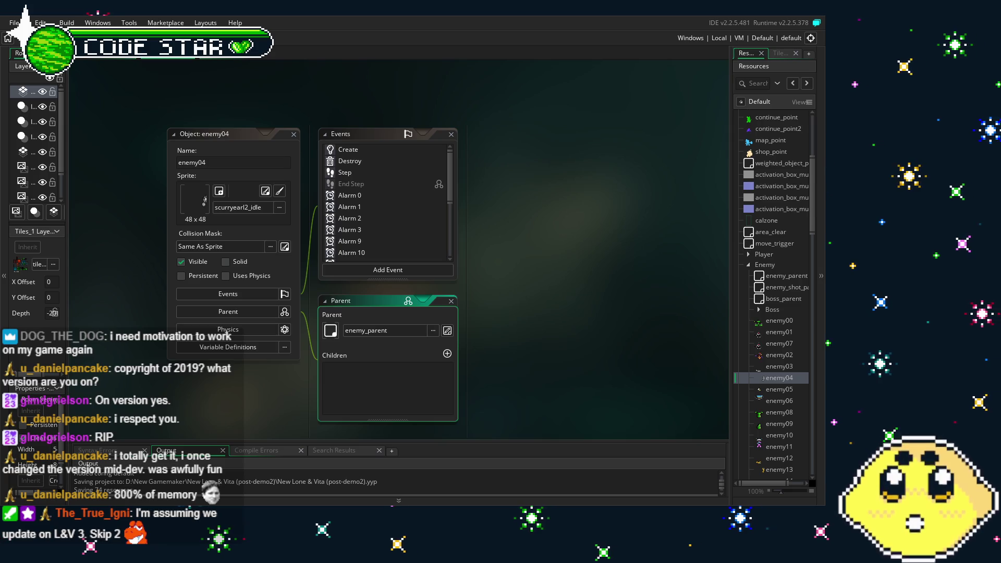
left_click_drag(459, 387, 461, 393)
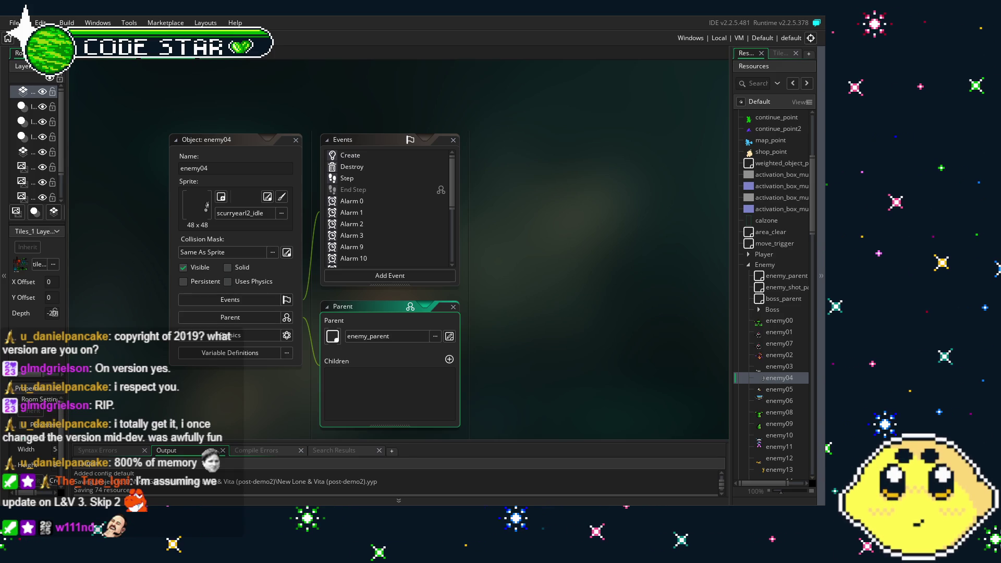
mouse_move(285, 439)
left_mouse_down()
mouse_move(226, 387)
mouse_move(265, 395)
mouse_move(255, 393)
left_mouse_up()
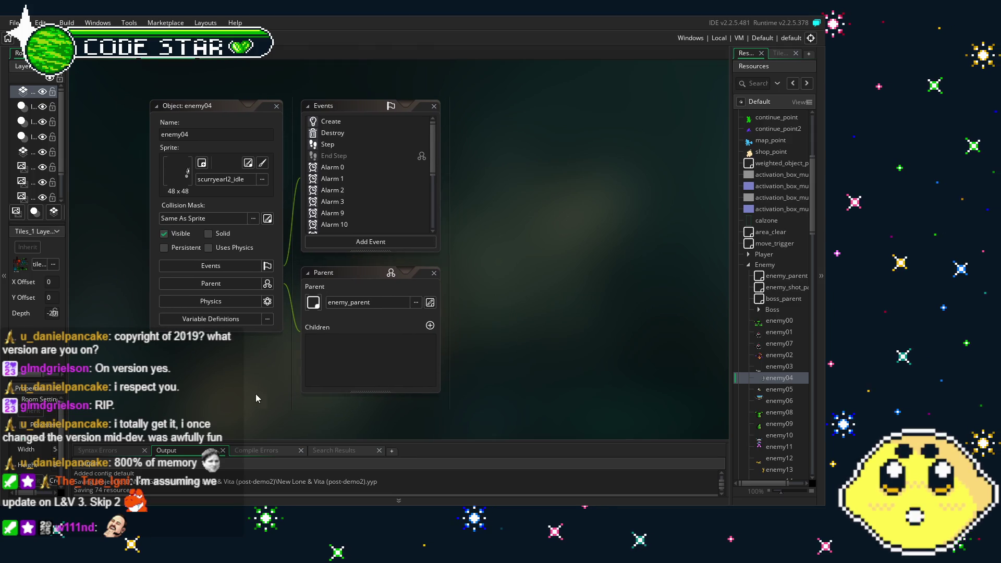
Step: Open and scroll through enemy04's Create event code
double_click(322, 121)
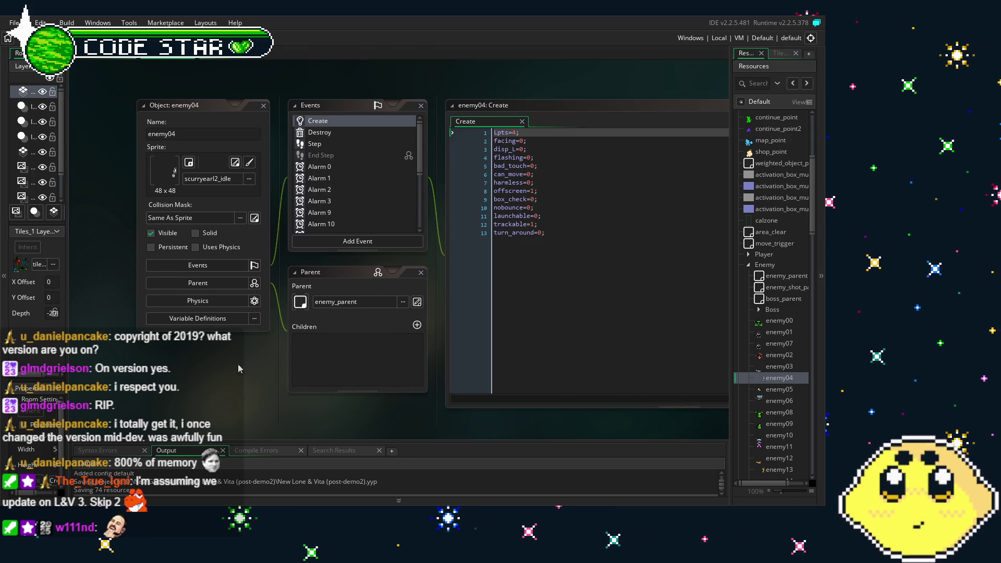
scroll(334, 174, "down", 5)
scroll(330, 183, "up", 3)
scroll(330, 184, "up", 1)
Step: Open the Step event code and select the facing = !facing; statement on line 28
left_click(313, 146)
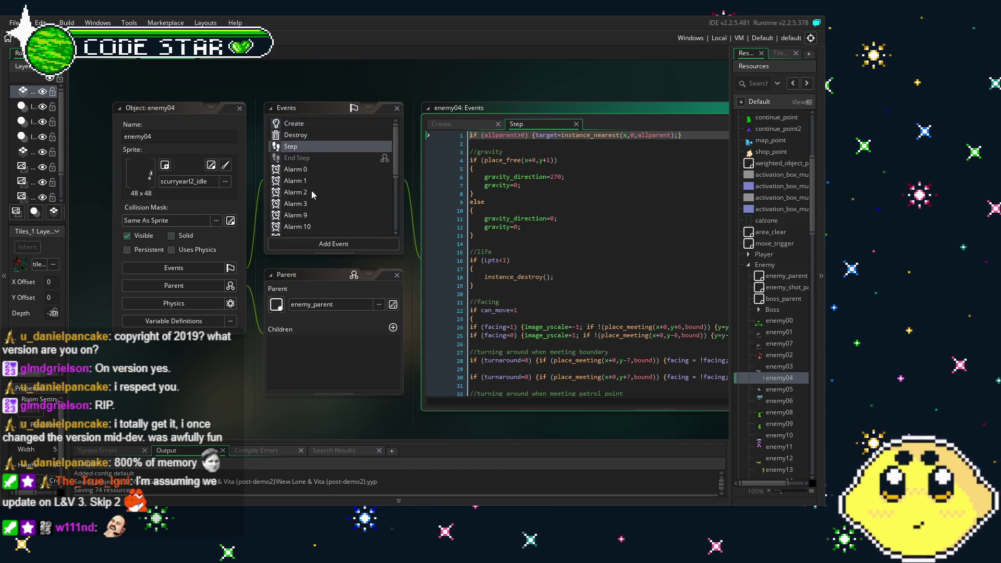
left_click_drag(318, 425, 133, 394)
scroll(419, 206, "down", 2)
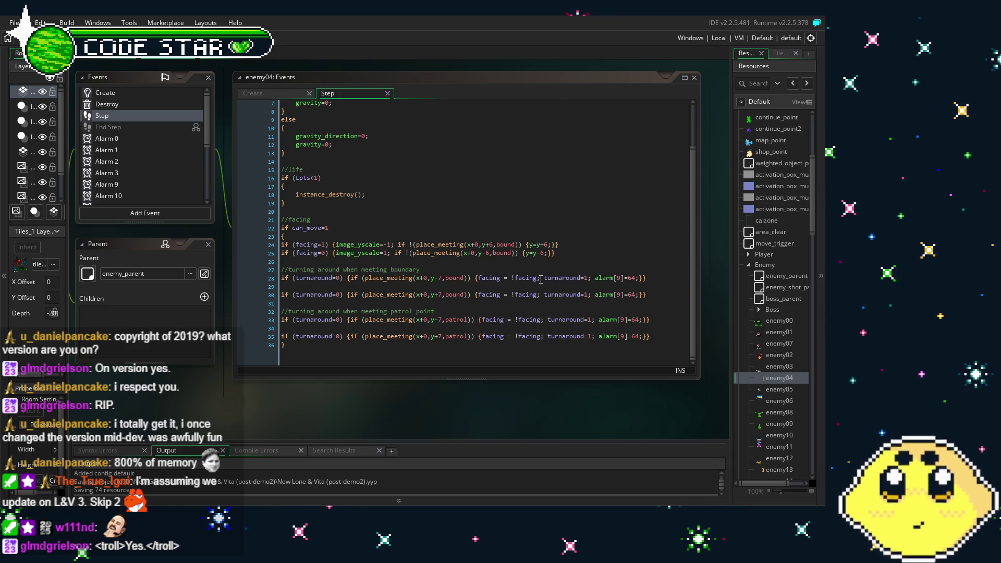
left_click_drag(541, 280, 480, 282)
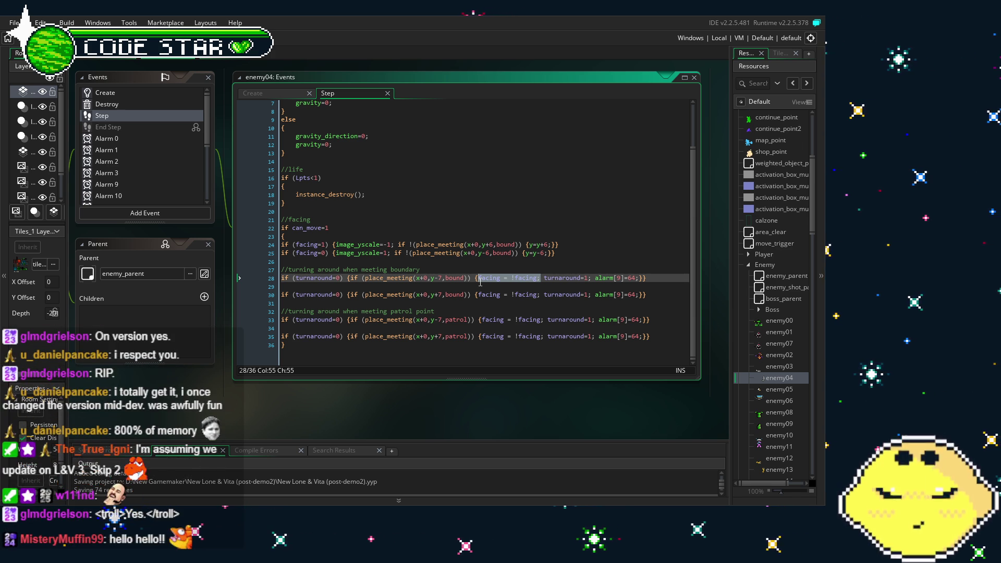
Step: Duplicate the two facing lines 24–25 below themselves
left_click(480, 283)
left_click_drag(481, 282, 527, 242)
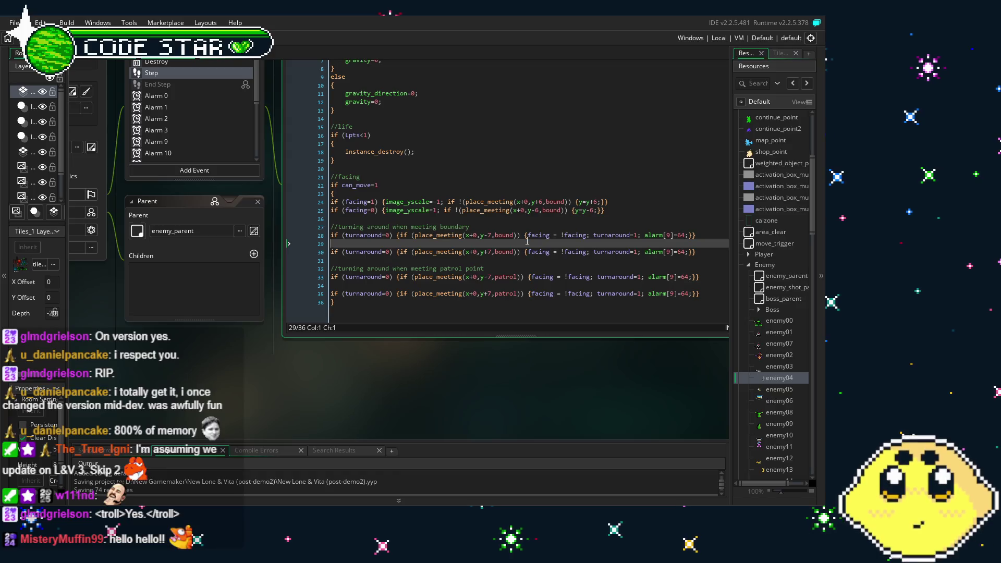
left_click(448, 204)
left_click(502, 220)
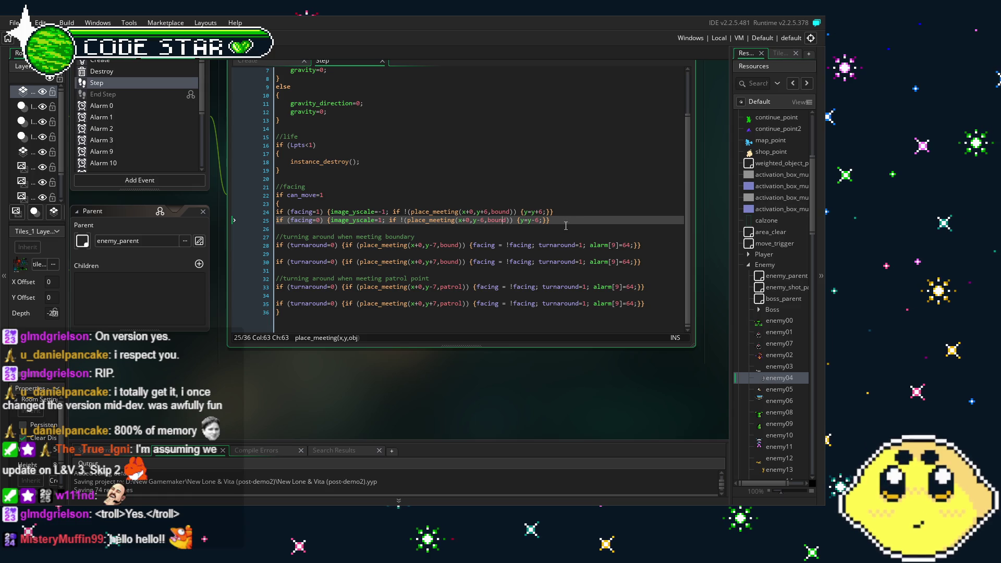
left_click_drag(570, 221, 276, 212)
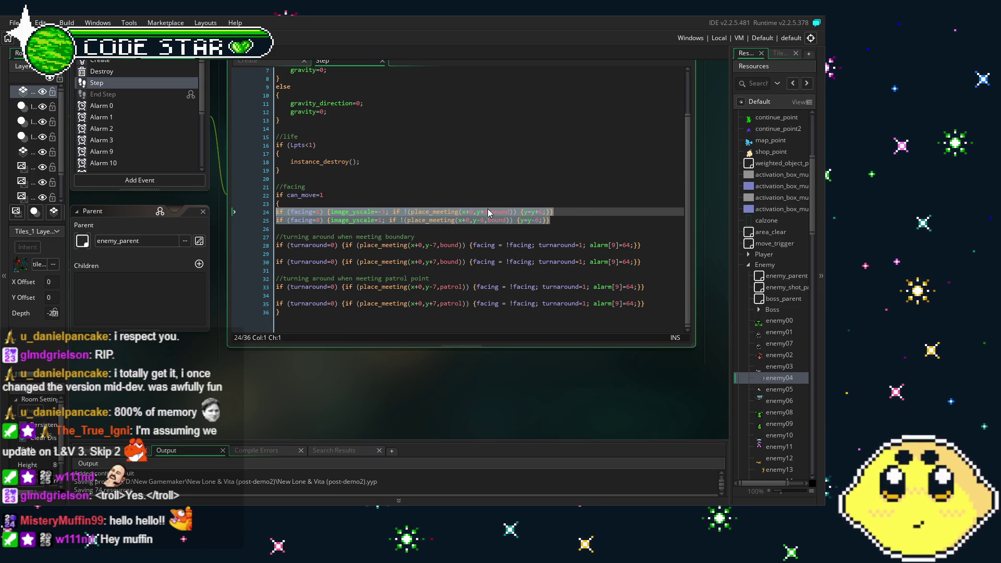
left_click(585, 222)
key("Return")
type("if (facing=1) {image_yscale=-1; if !(place_meeting(x+0,y+6,bound)) {y=y+6;}} if (facing=0) {image_yscale=1; if !(place_meeting(x+0,y-6,bound)) {y=y-6;}}")
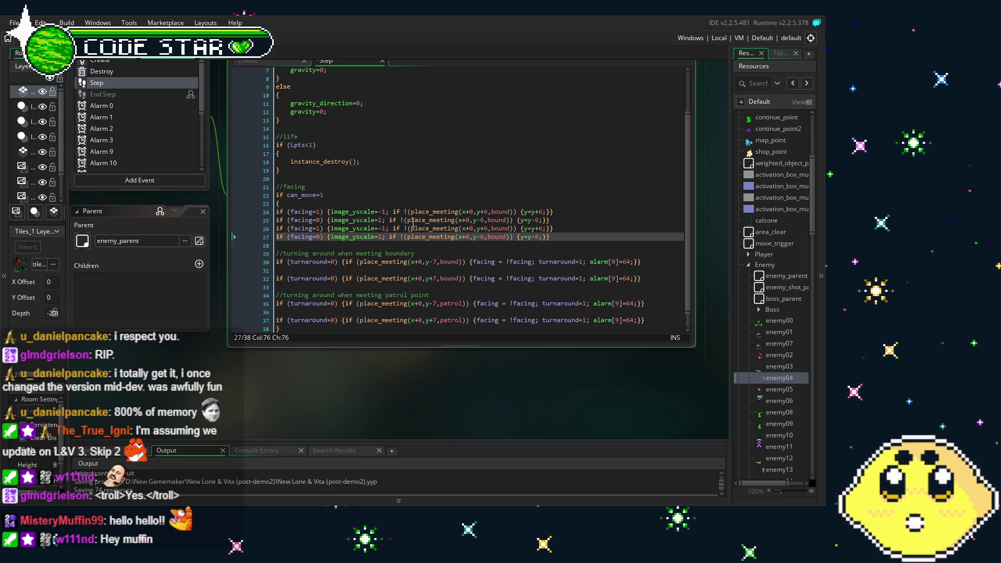
Step: Replace 'bound' with 'patrol' in the new lines 26 and 27
double_click(498, 228)
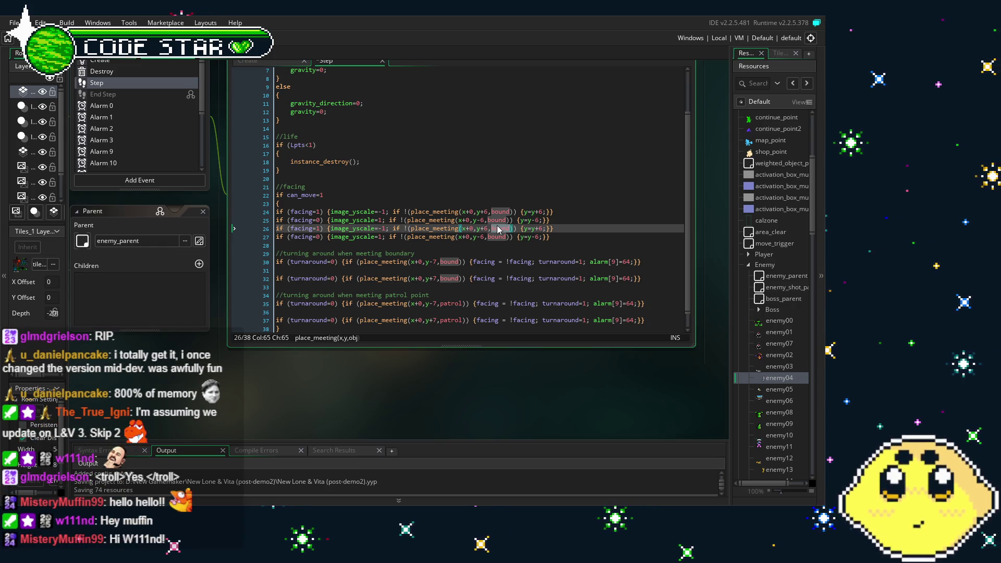
type("patrol")
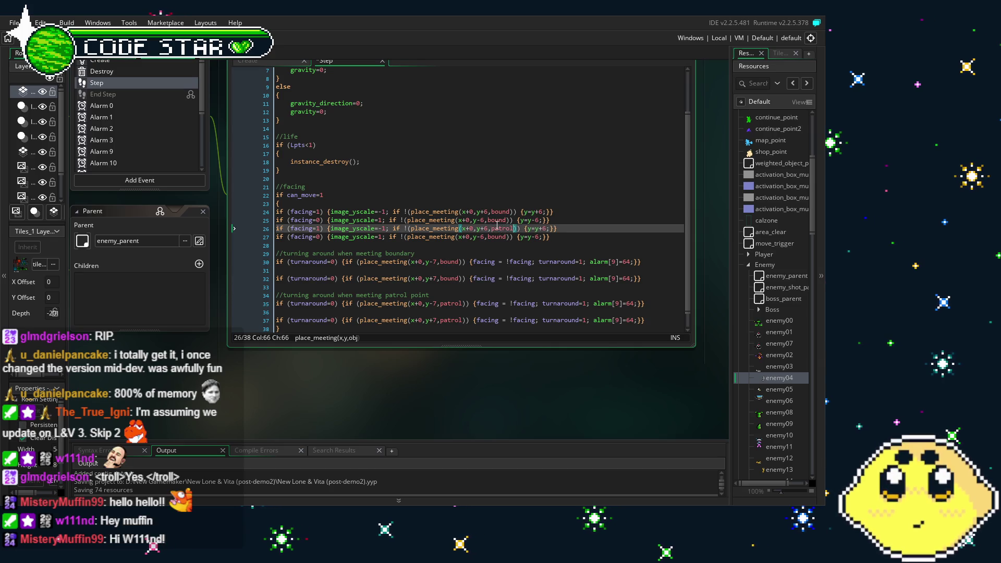
left_click(505, 239)
double_click(498, 237)
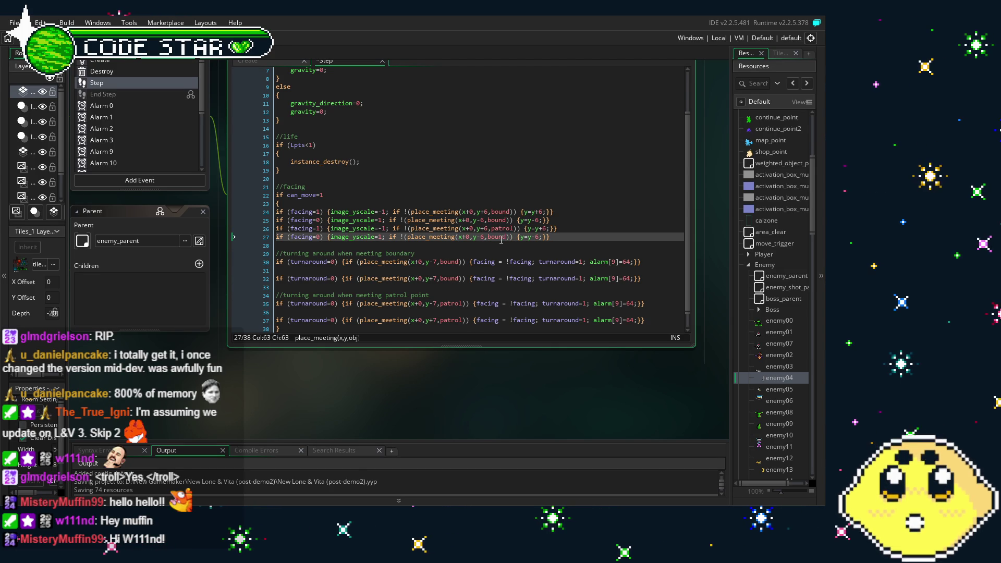
type("patrol")
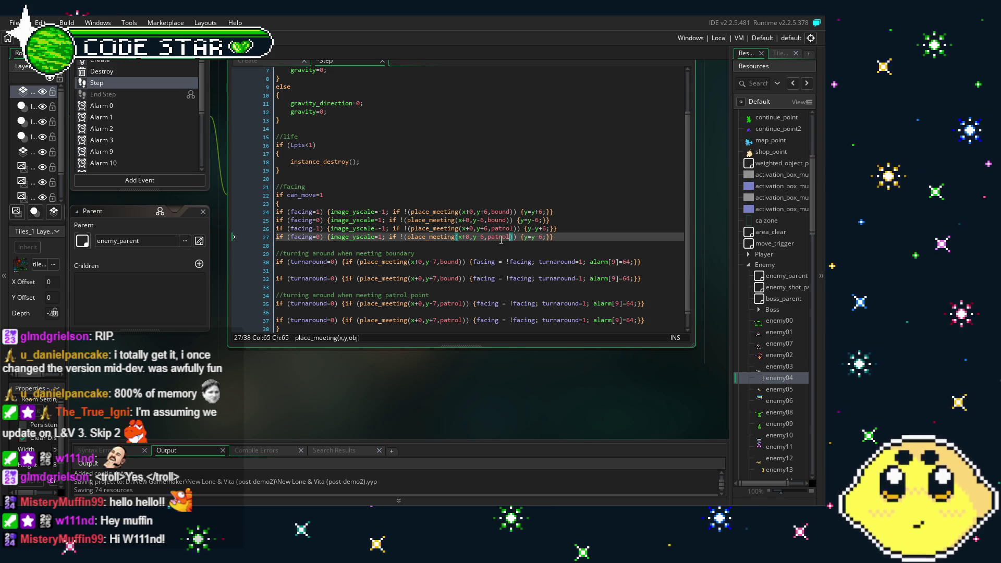
key("Down")
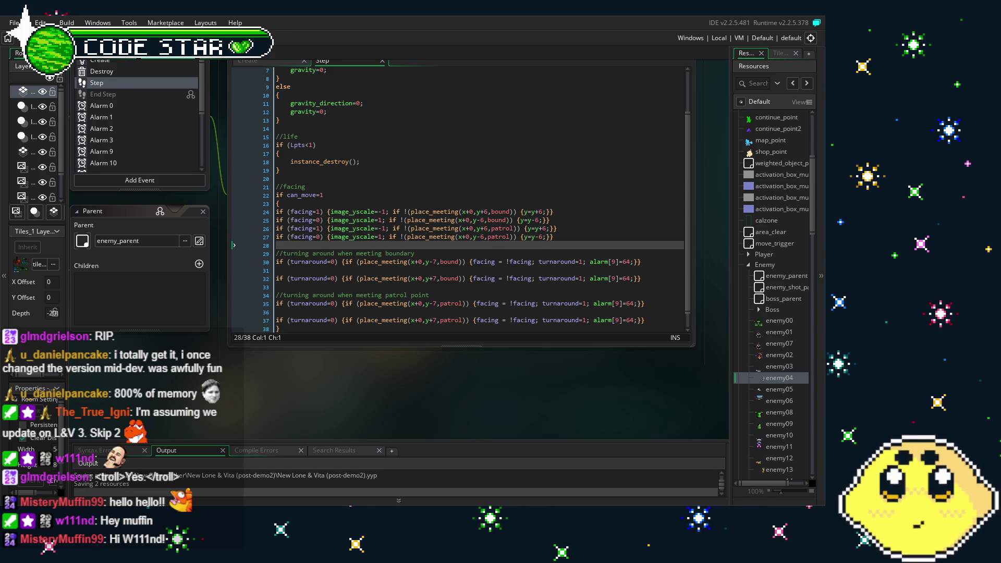
left_click(371, 266)
scroll(371, 267, "down", 1)
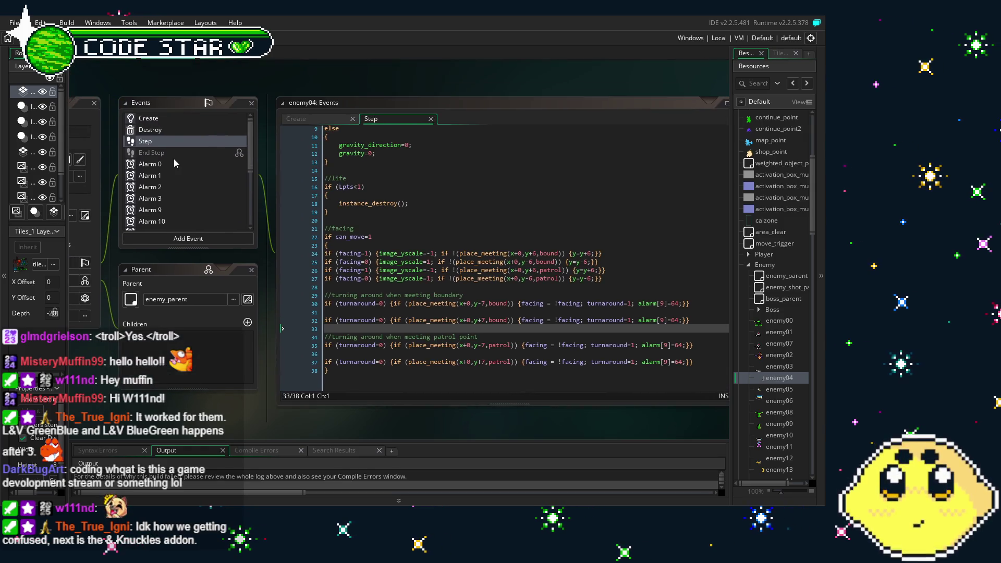
double_click(174, 118)
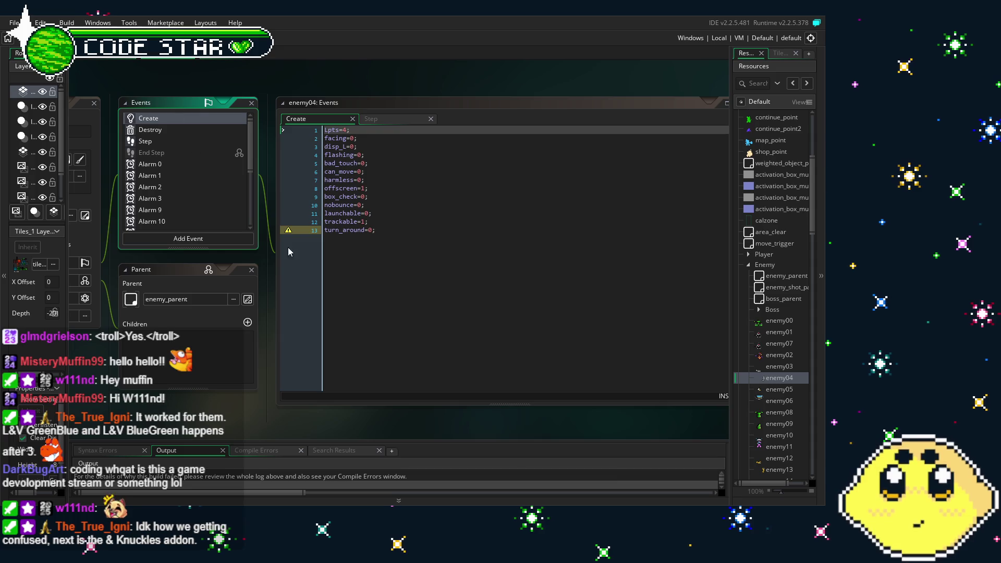
left_click(417, 259)
mouse_move(289, 235)
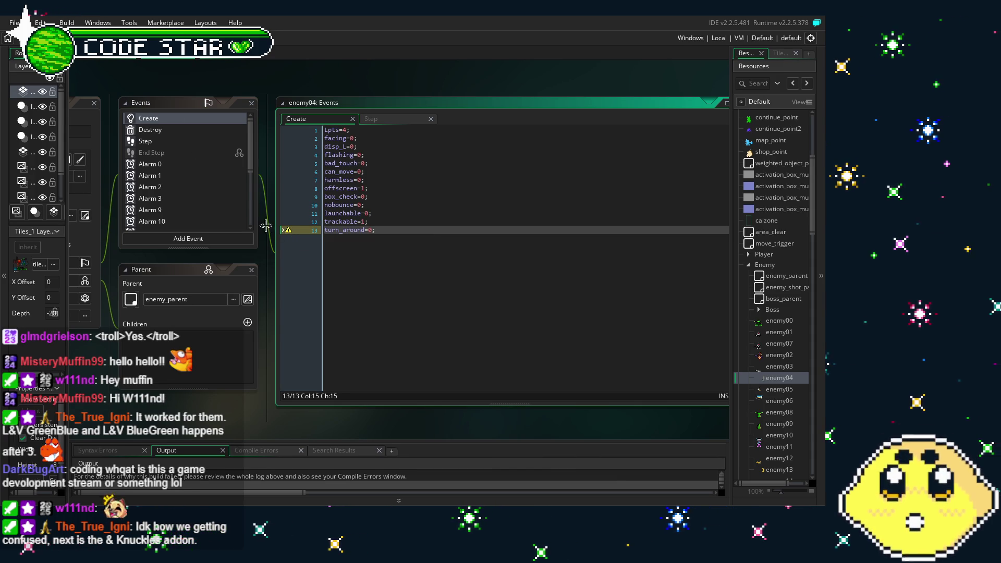
scroll(193, 165, "down", 3)
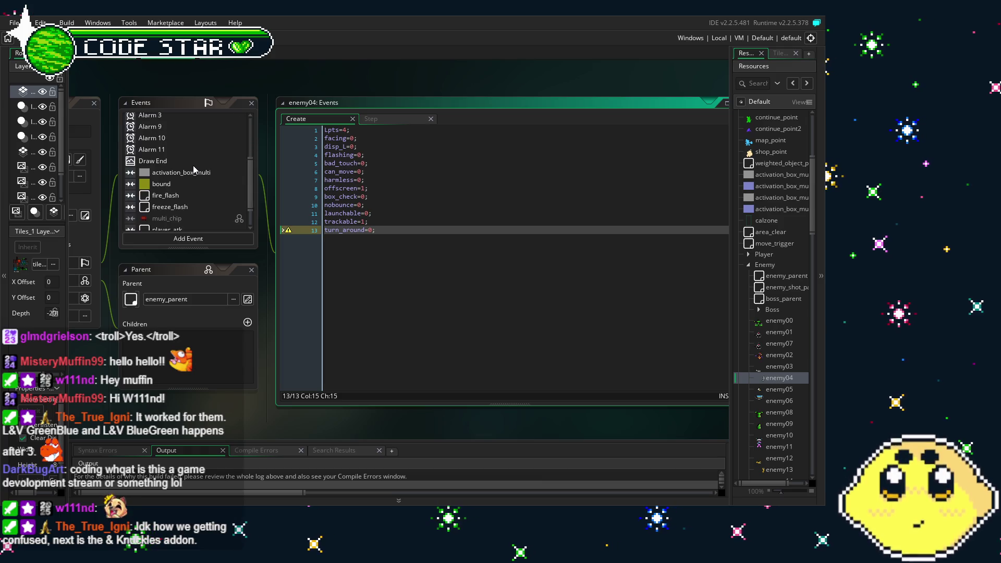
scroll(193, 165, "up", 3)
left_click(176, 140)
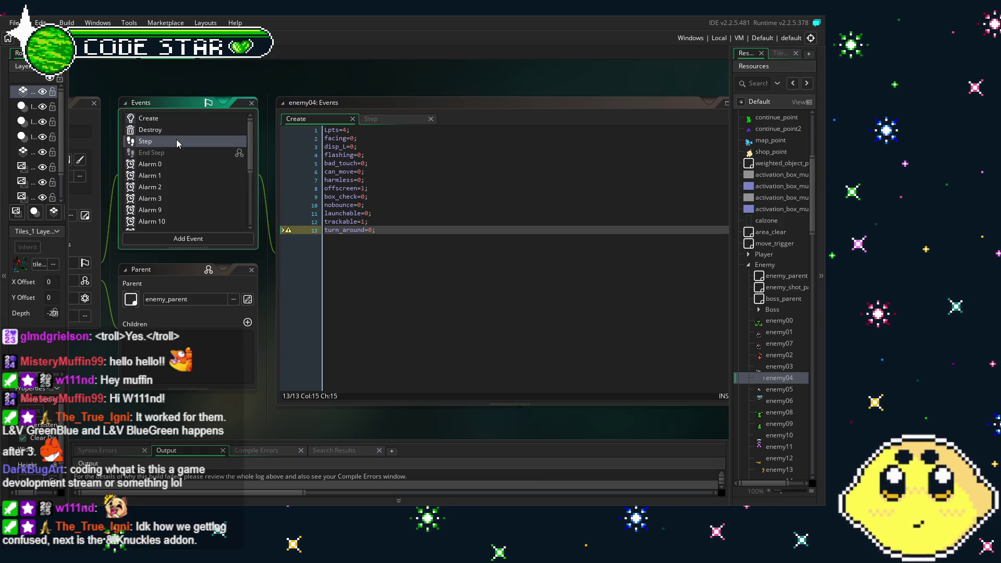
mouse_move(402, 419)
left_mouse_down()
mouse_move(350, 387)
mouse_move(435, 413)
left_mouse_up()
left_click(327, 113)
Step: Change turn_around to turnaround on Create line 13 and launch the test build with F5
left_click(379, 225)
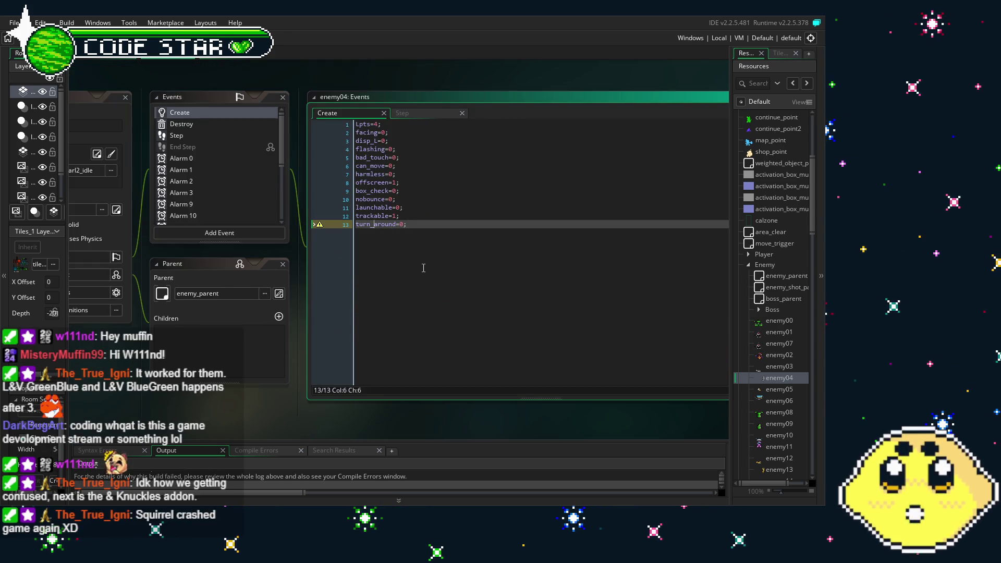
key("F5")
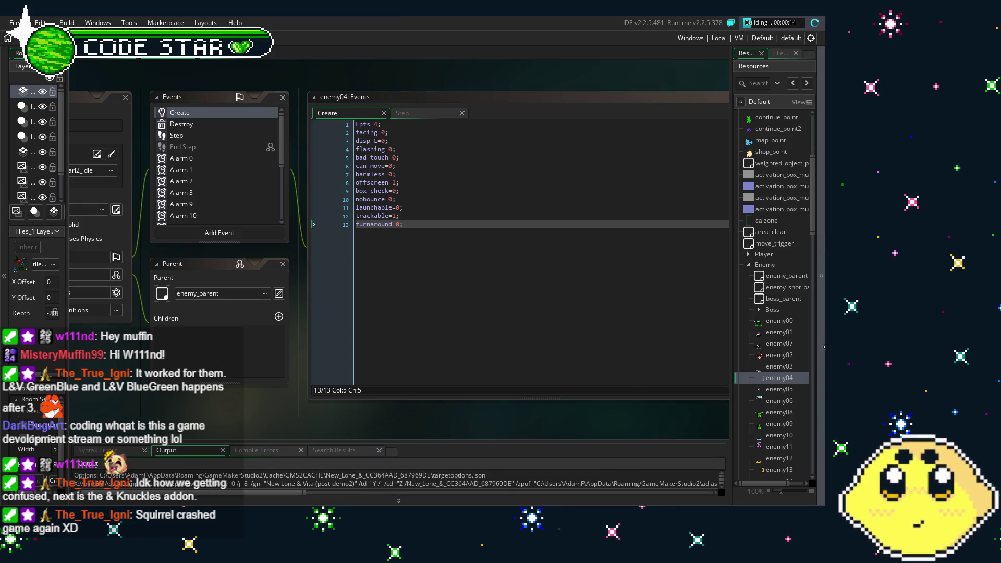
left_click_drag(820, 347, 812, 348)
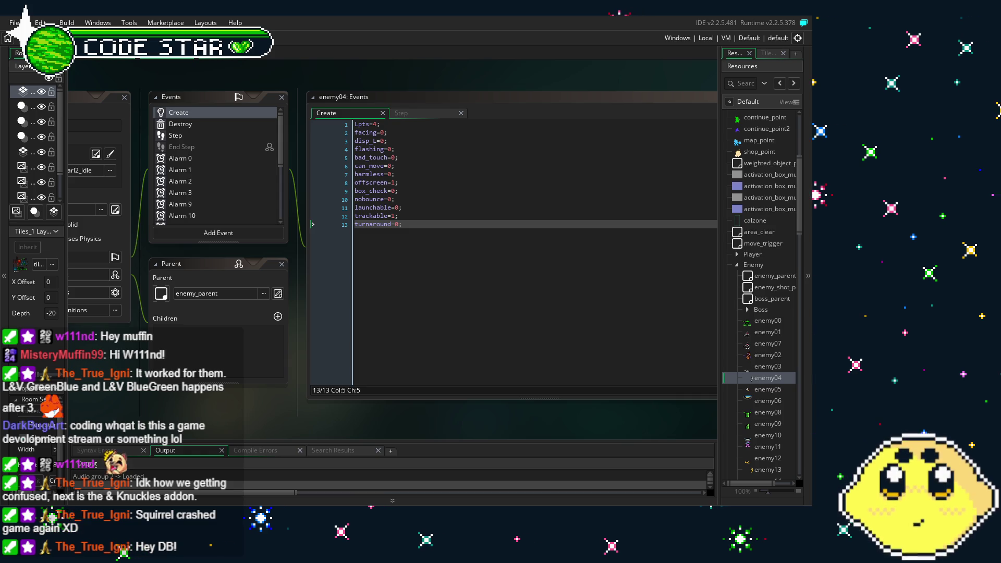
key("Right")
key("Right")
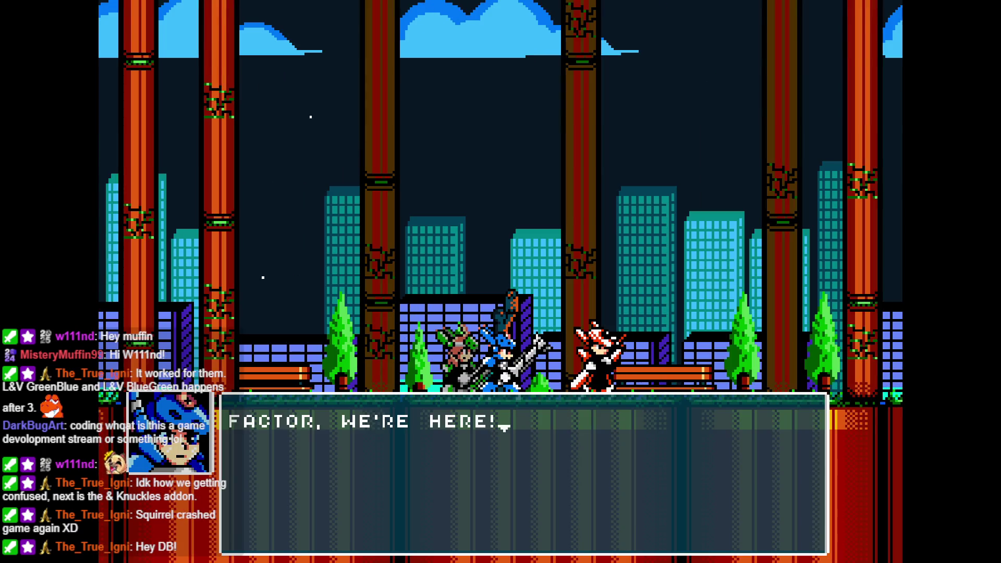
Step: Skip through all six opening dialogue lines with the Z key
key("z")
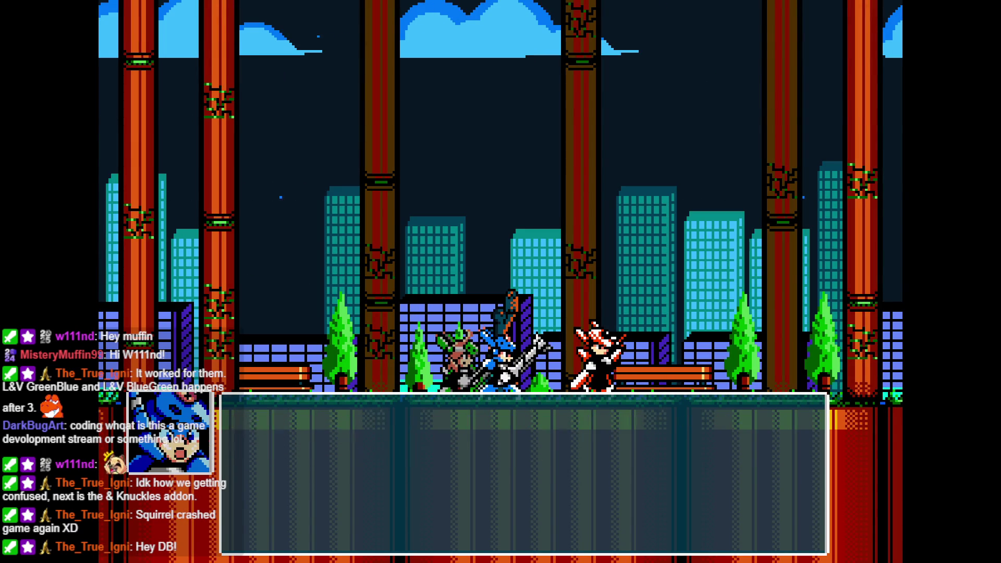
key("z")
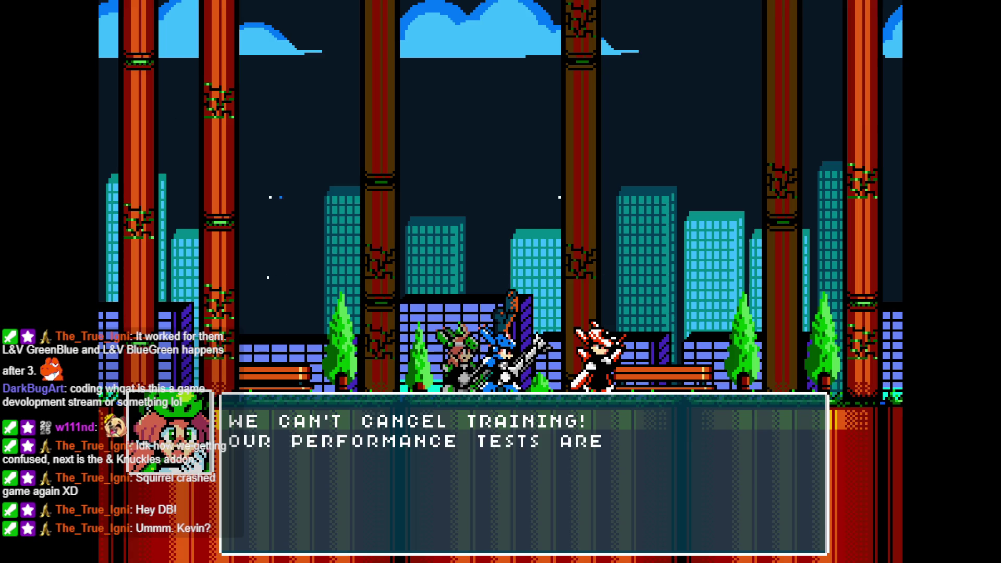
key("z")
key("z")
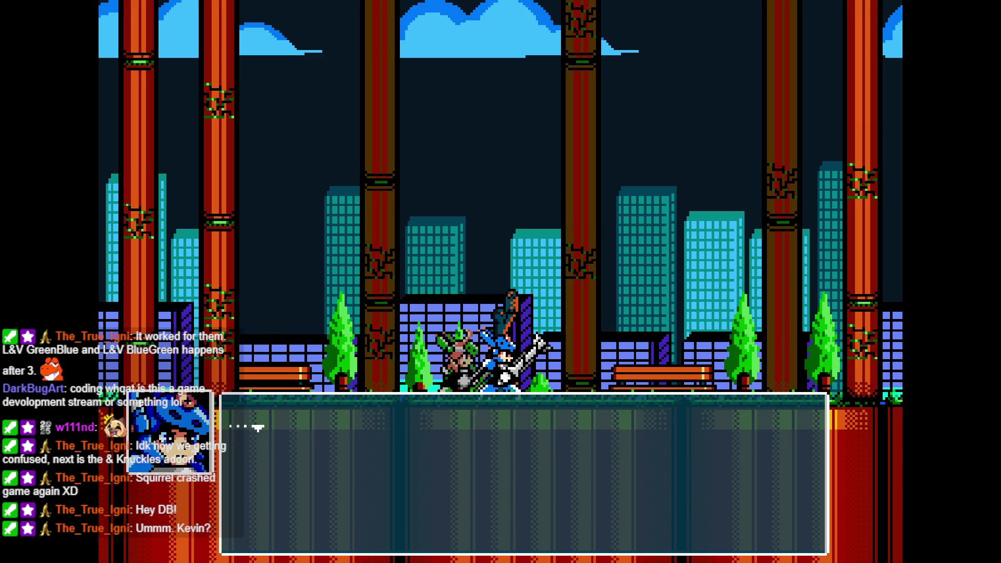
key("z")
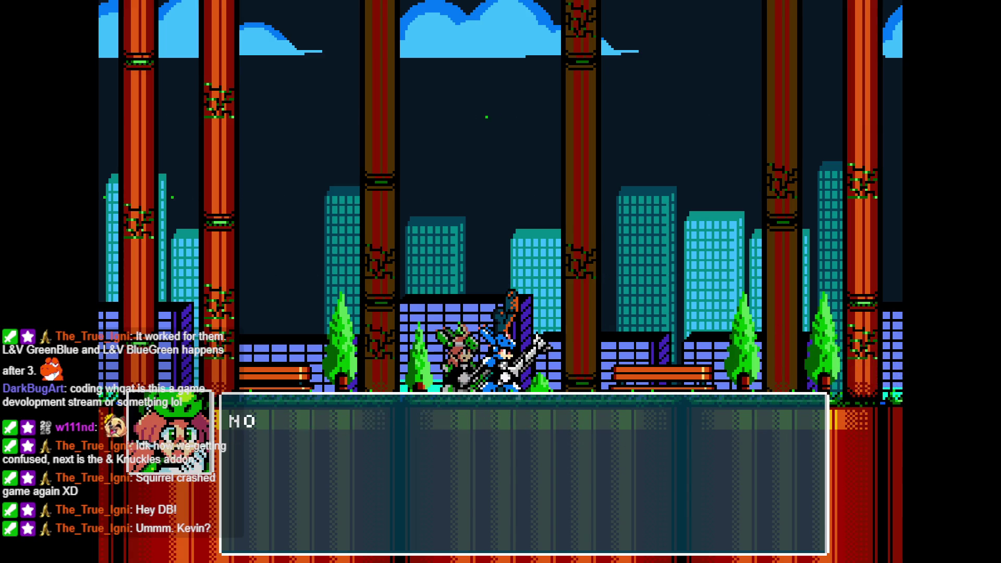
key("z")
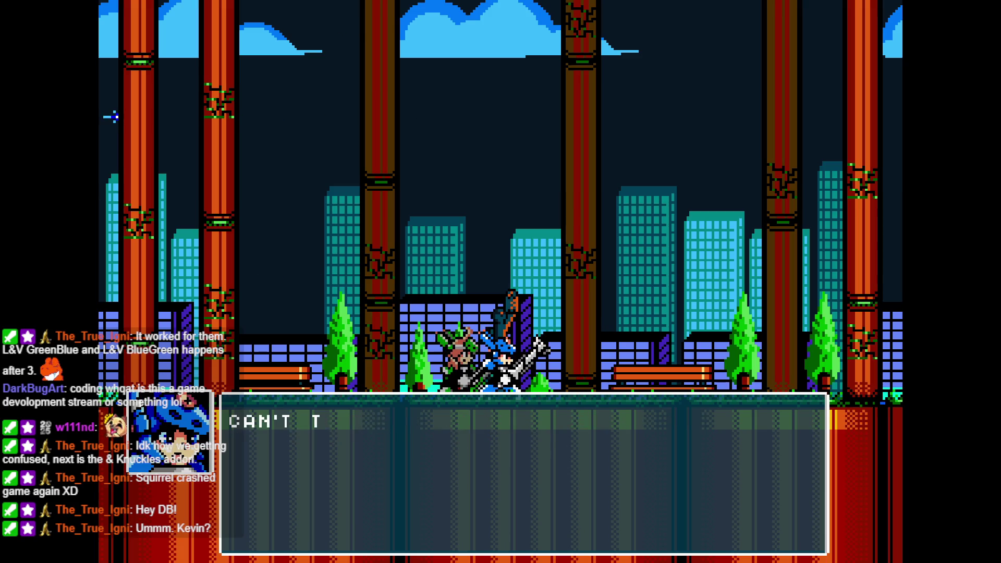
key("z")
key("z")
key("z")
key("Right")
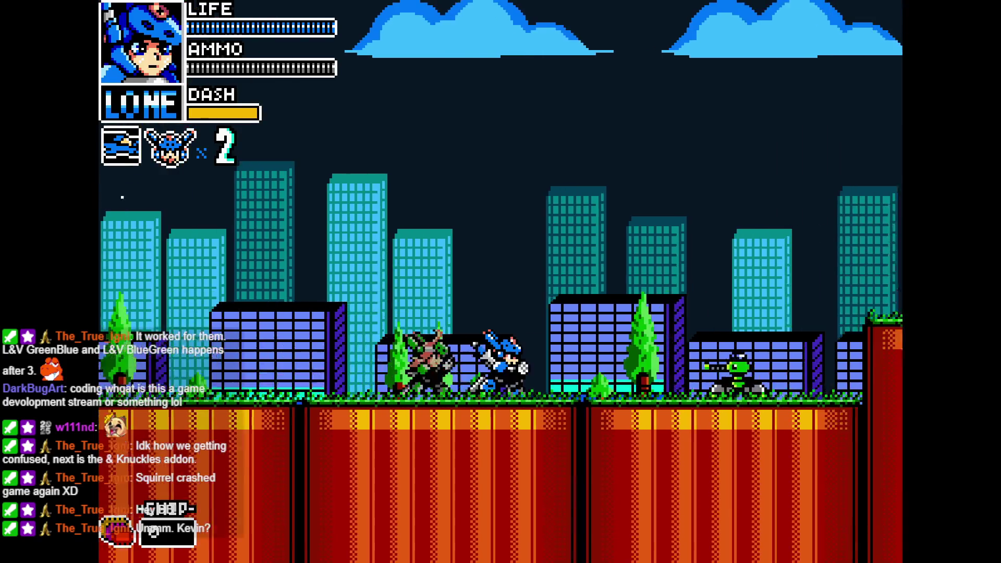
Step: Close the dialogue, run right, climb the ladder and drop off the platform edge
key("x")
key("z")
key("Right")
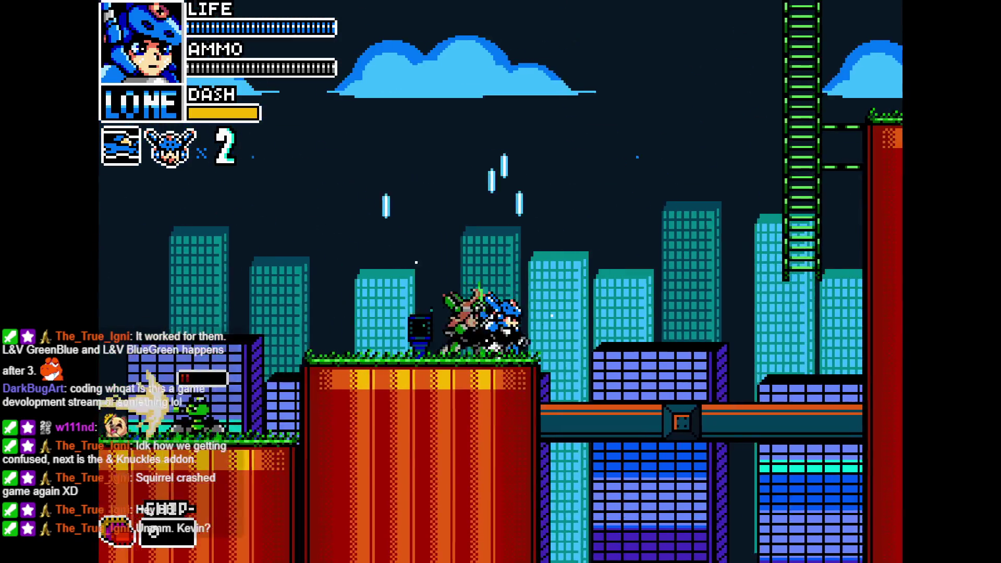
key("Up")
key("z")
key("x")
key("Right")
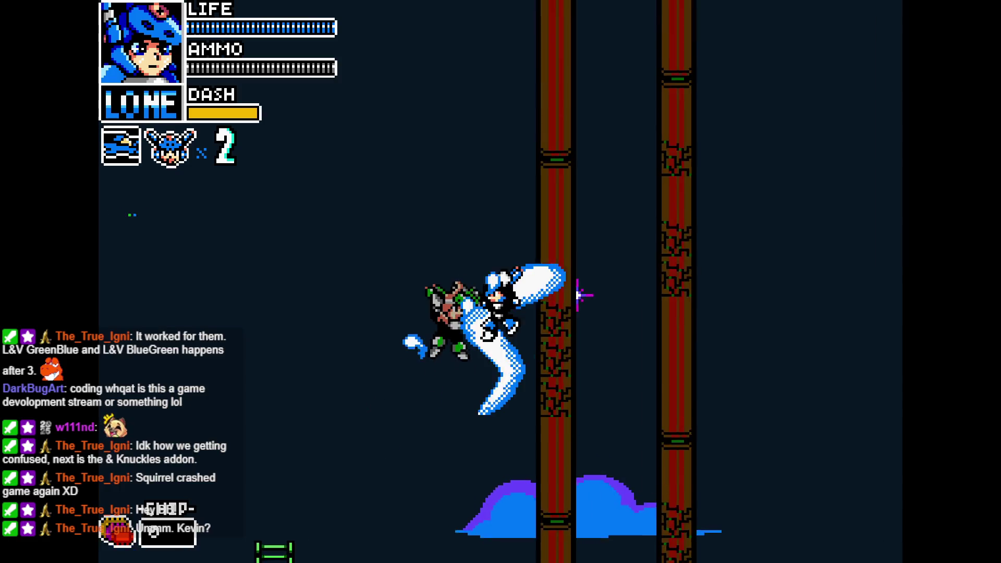
Step: Switch to Vita, climb onto the red platform, slash and shoot across the platforms
key("c")
key("Up")
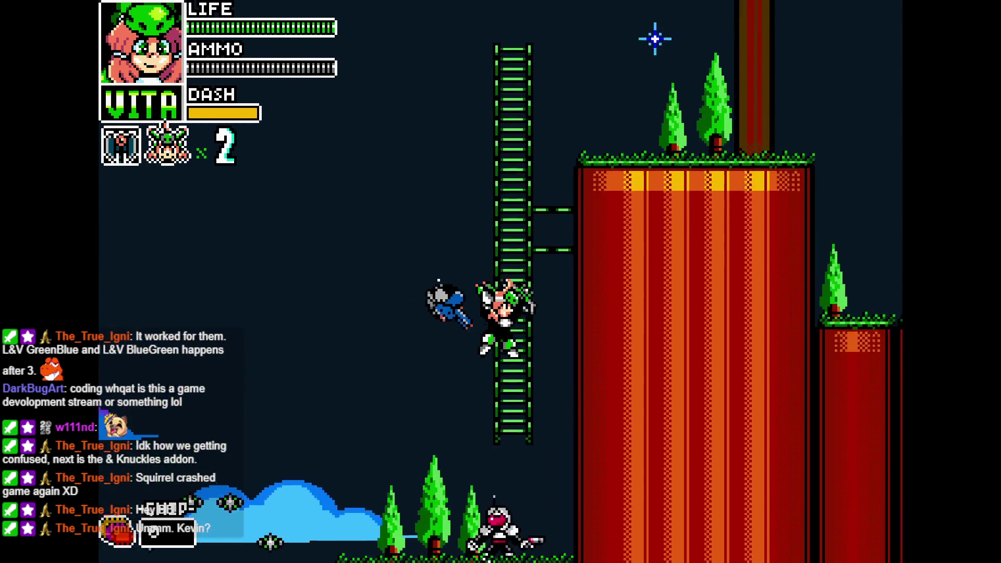
key("x")
key("Right")
key("z")
key("Right")
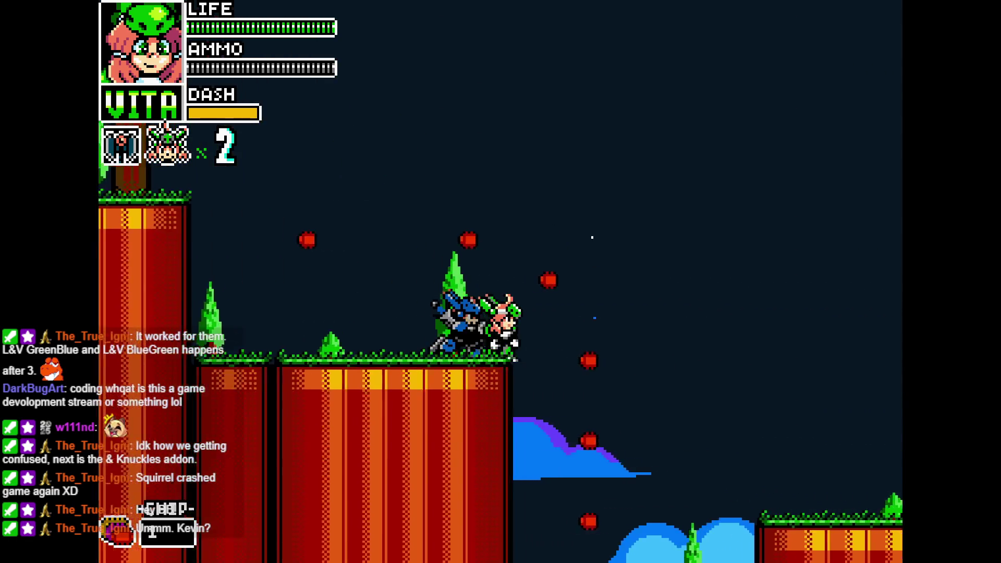
key("x")
key("z")
Step: Destroy the tank enemy, jump to the higher ledge and reach the squirrel trees
key("Left")
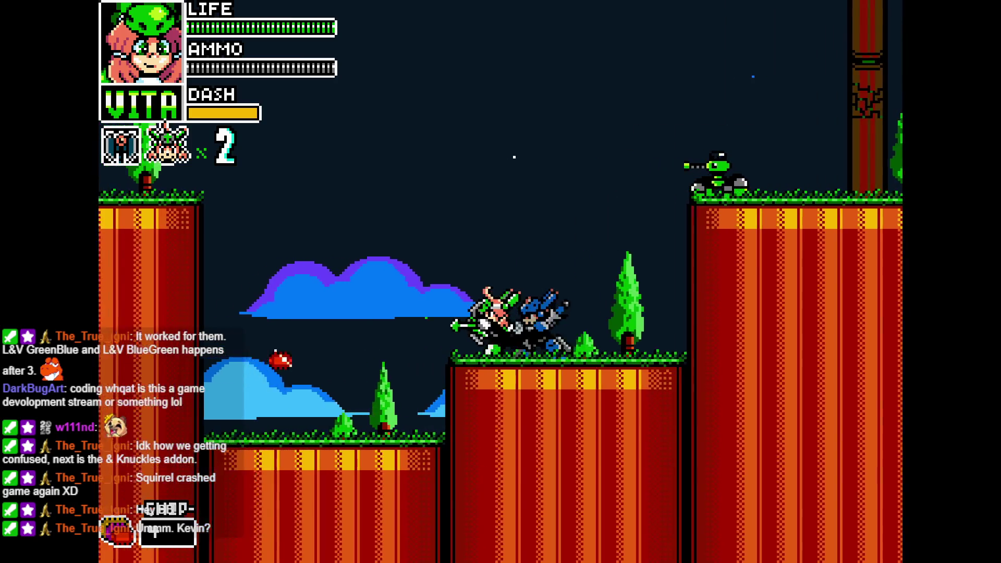
key("z")
key("Right")
key("Right")
key("x")
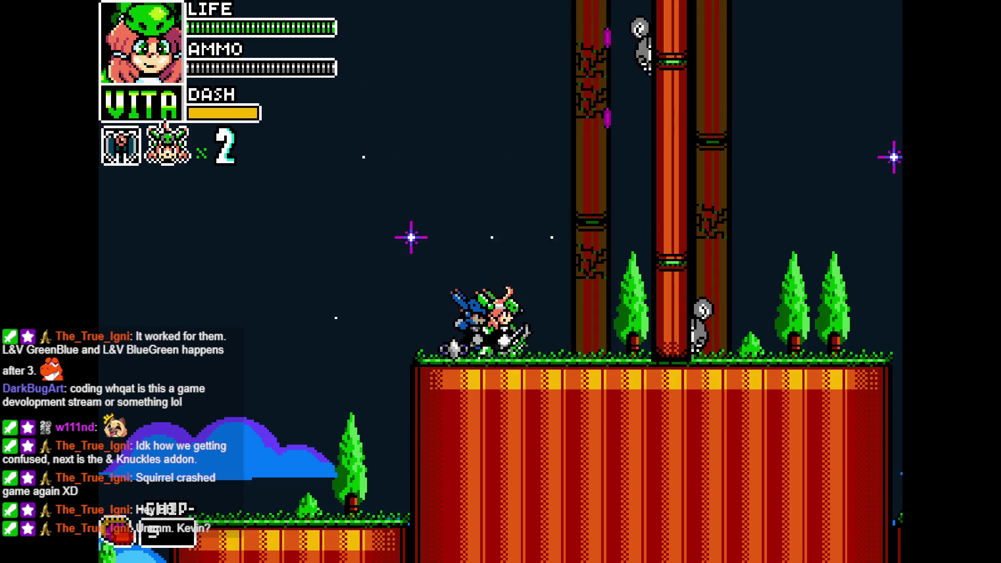
key("Right")
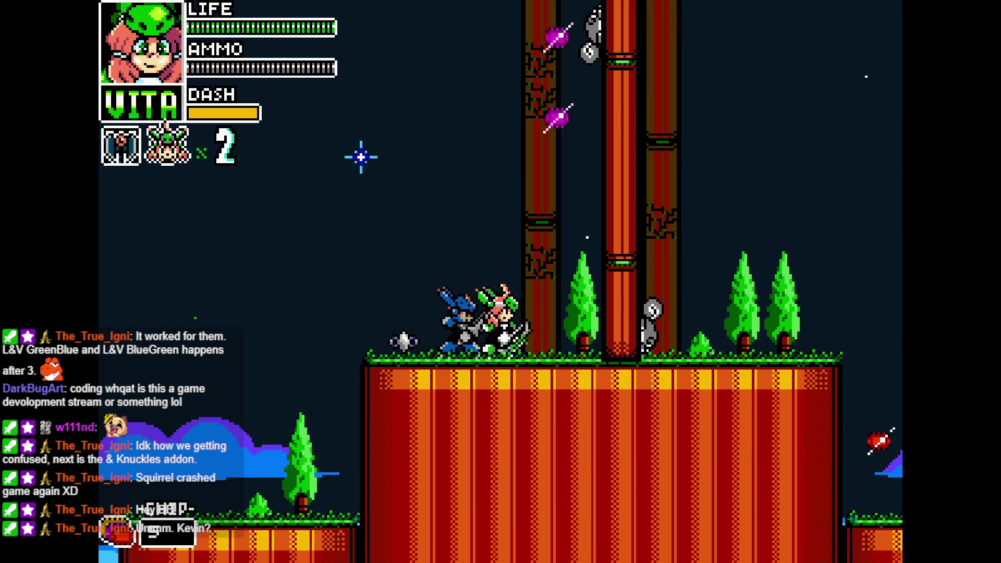
key("Right")
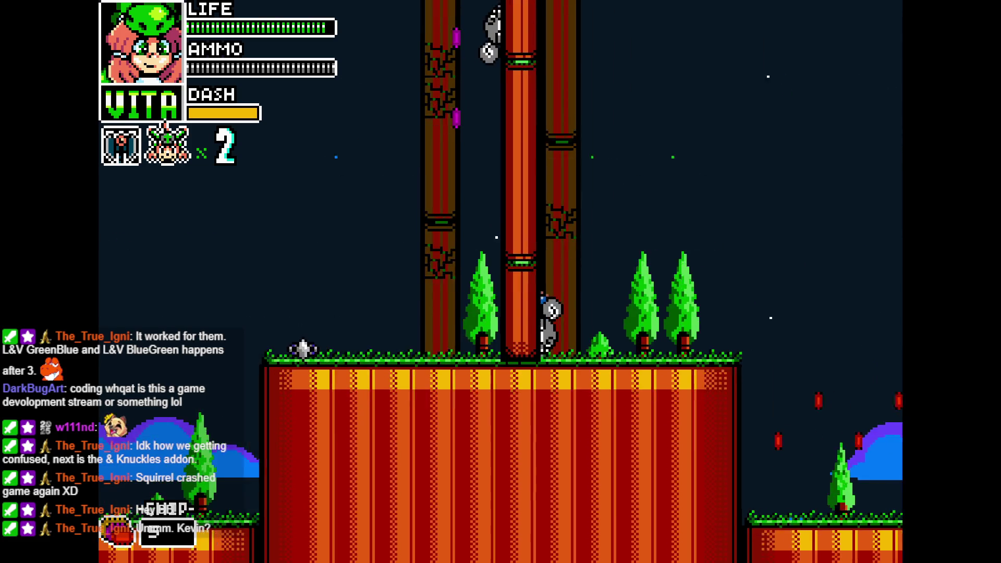
key("Left")
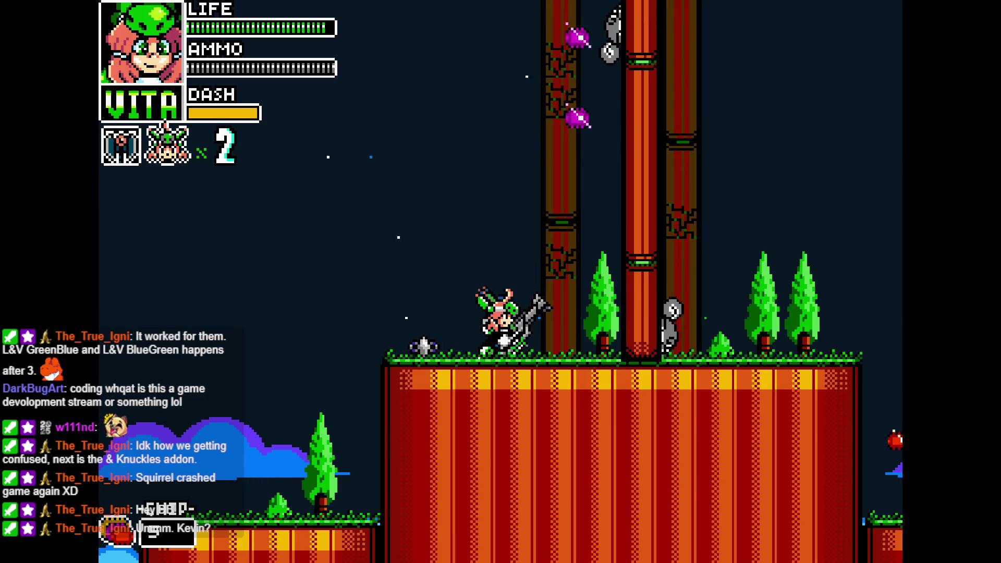
Step: Keep running right across the raised platforms past more tree-climbing squirrels
key("Right")
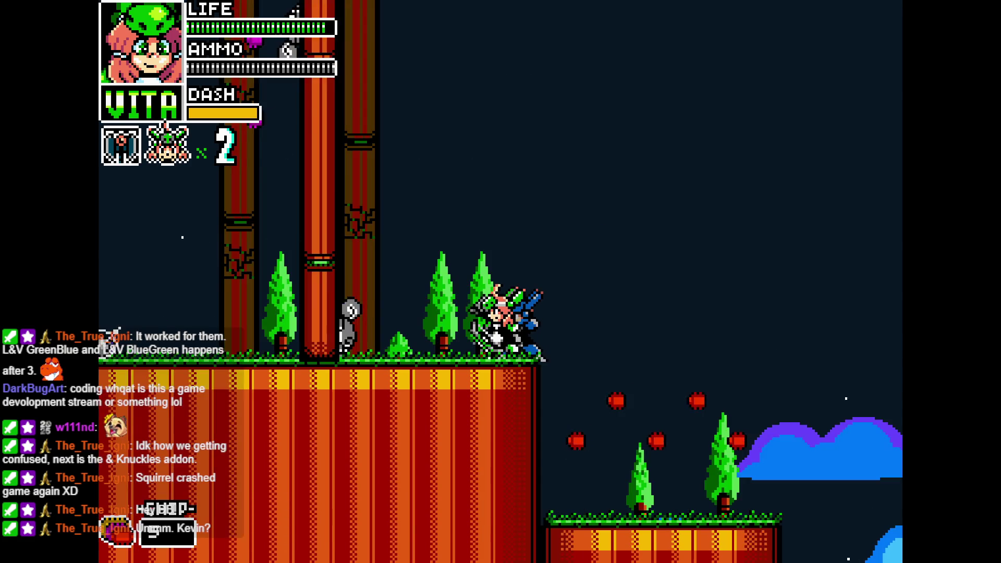
key("Right")
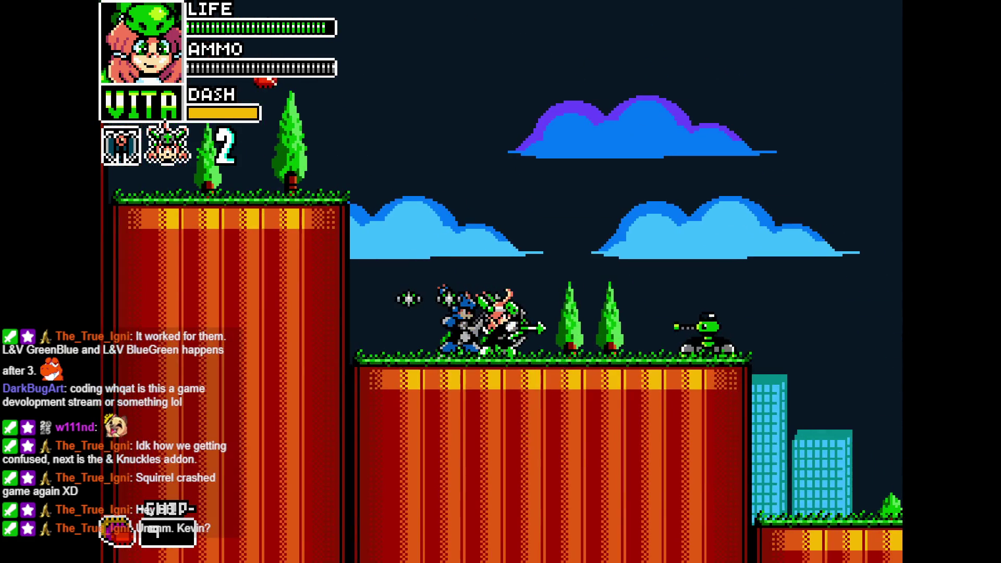
key("Right")
key("Right")
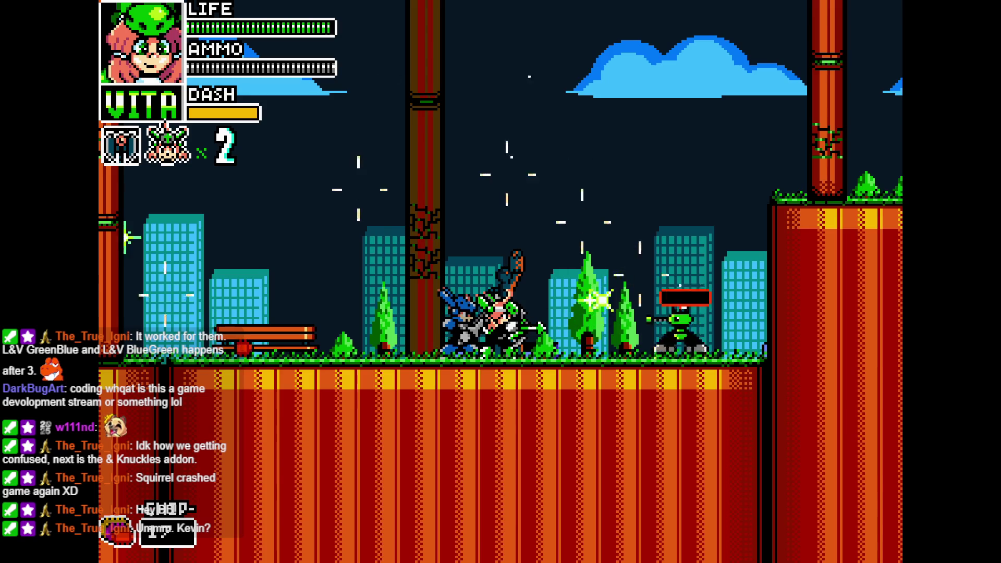
key("Right")
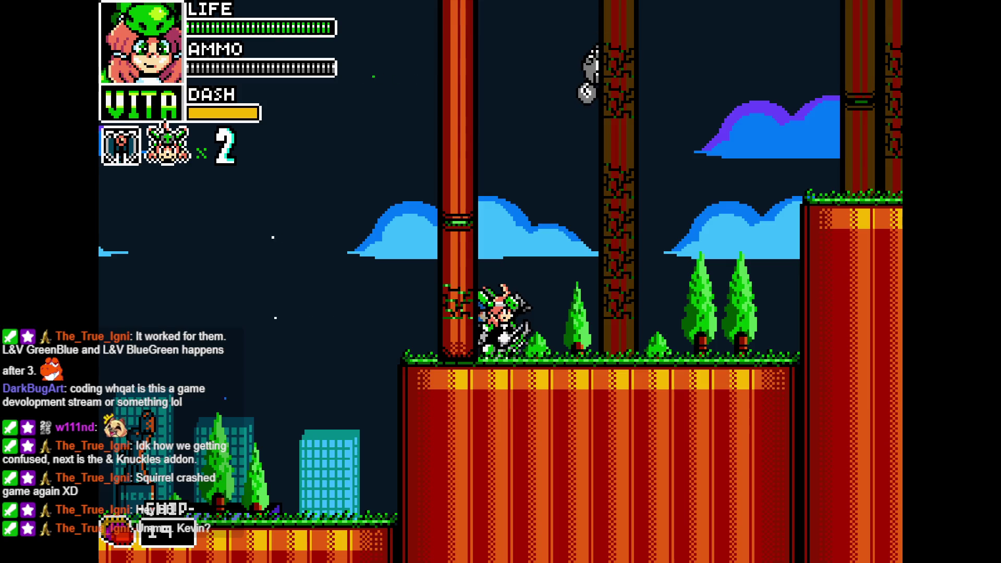
key("Right")
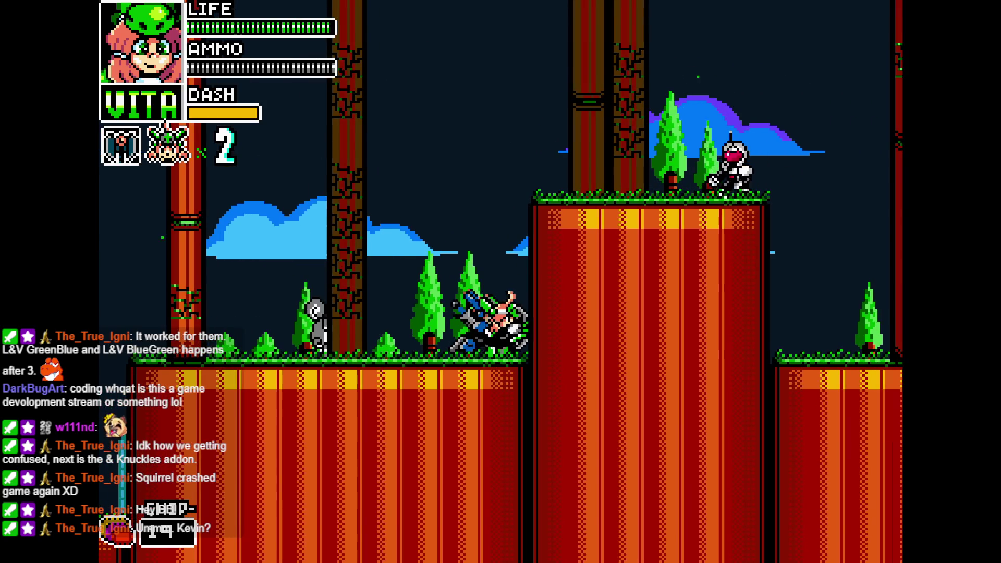
Step: Shoot the next enemy, turn back left, then end the test run with Escape
key("space")
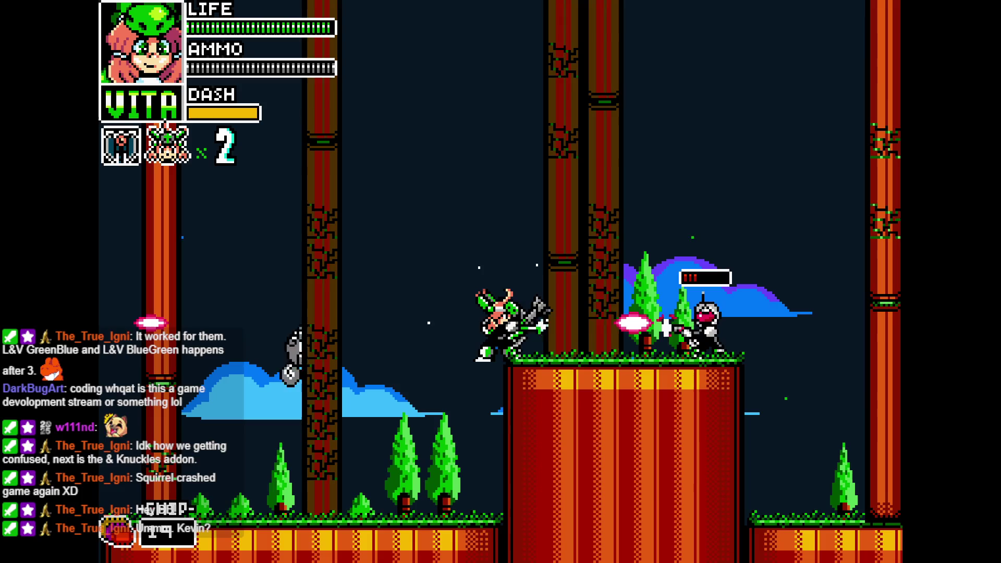
key("Right")
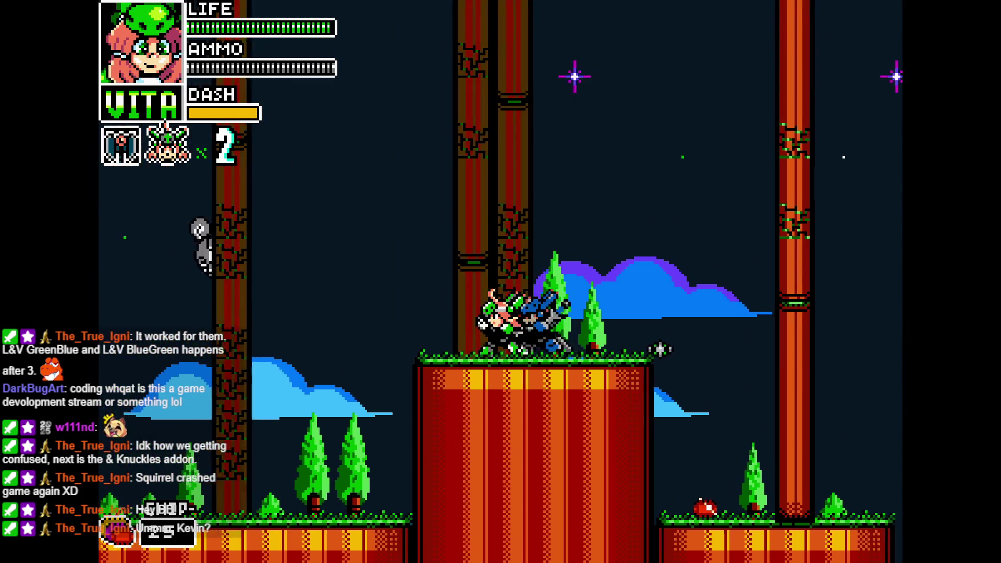
key("Left")
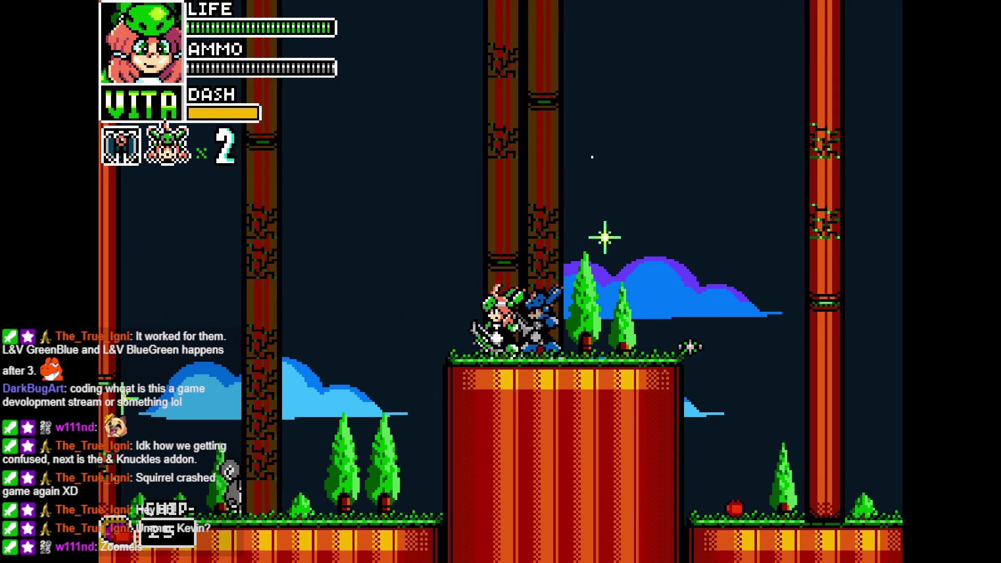
key("Escape")
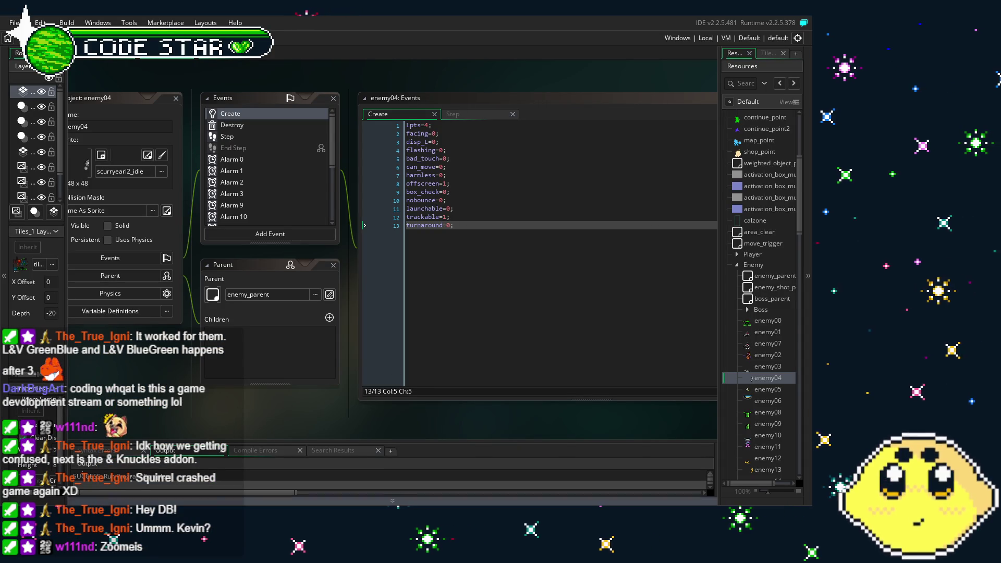
Step: Open enemy04's Alarm 9 event code, which sets turnaround=0
mouse_move(423, 435)
left_mouse_down()
mouse_move(377, 435)
mouse_move(392, 435)
left_mouse_up()
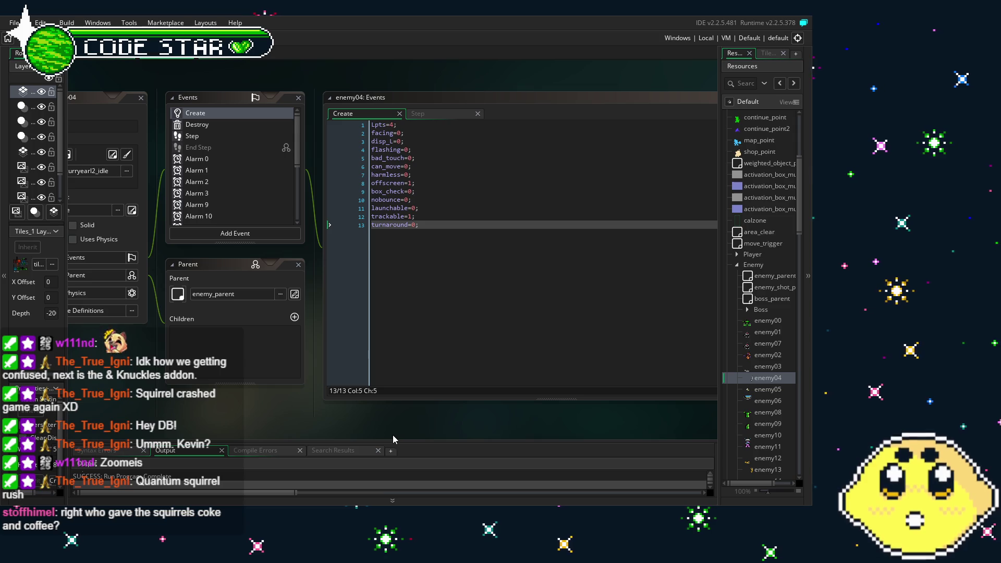
mouse_move(271, 441)
left_mouse_down()
mouse_move(299, 441)
mouse_move(250, 417)
left_mouse_up()
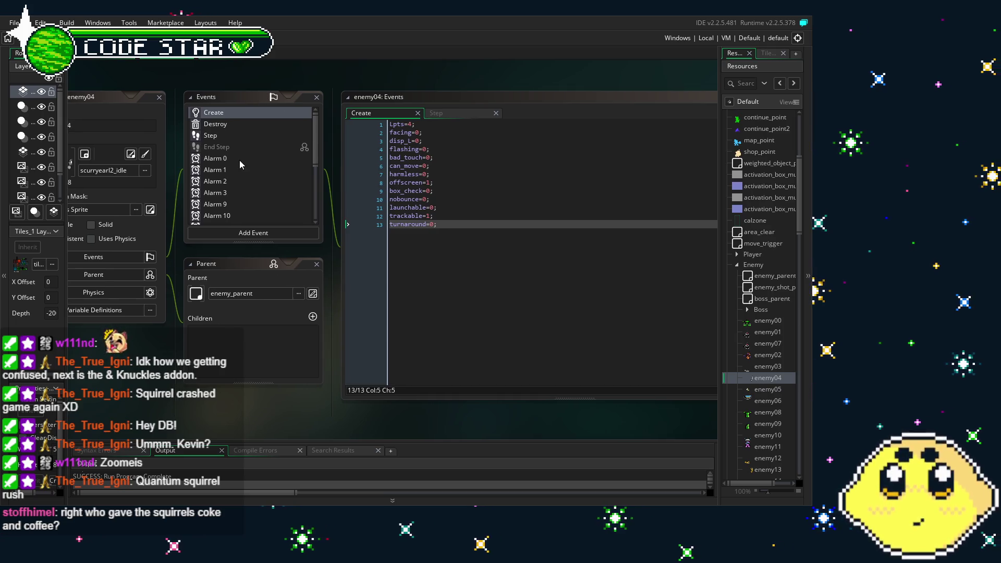
scroll(240, 162, "down", 5)
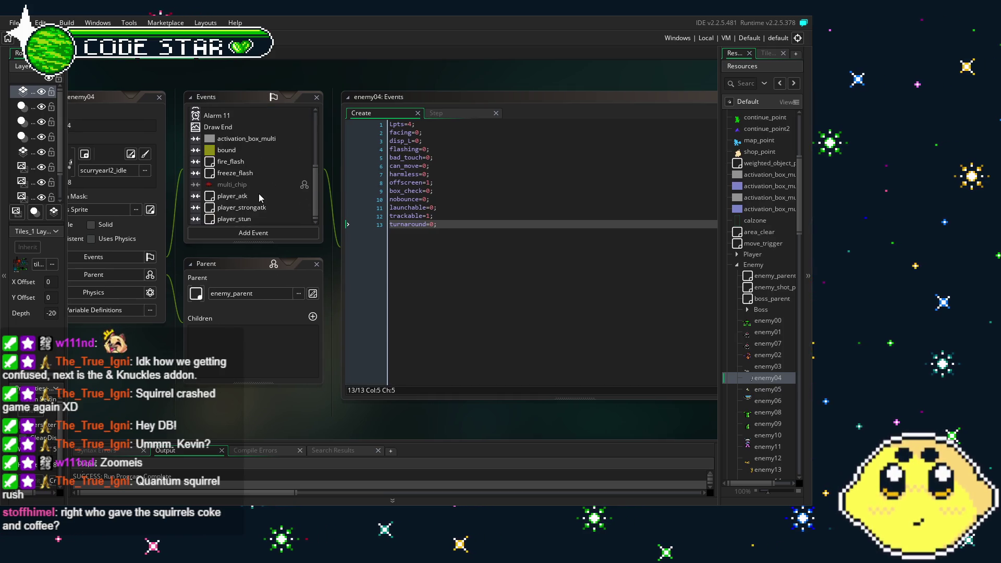
scroll(259, 195, "up", 5)
left_click(222, 157)
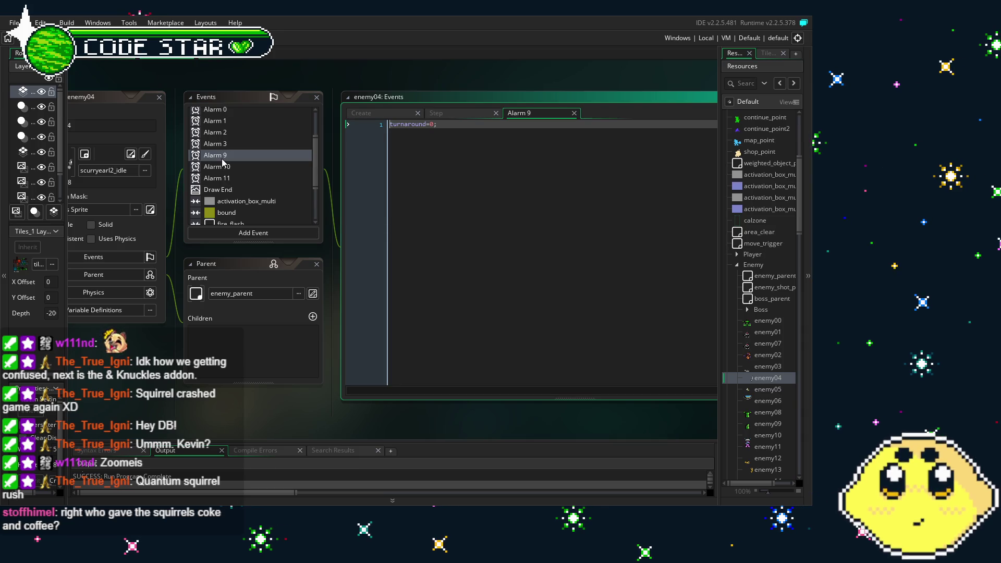
Step: Open enemy04's Step event code and change line 30's alarm[9] from 64 to 12
scroll(225, 146, "up", 2)
left_click(225, 138)
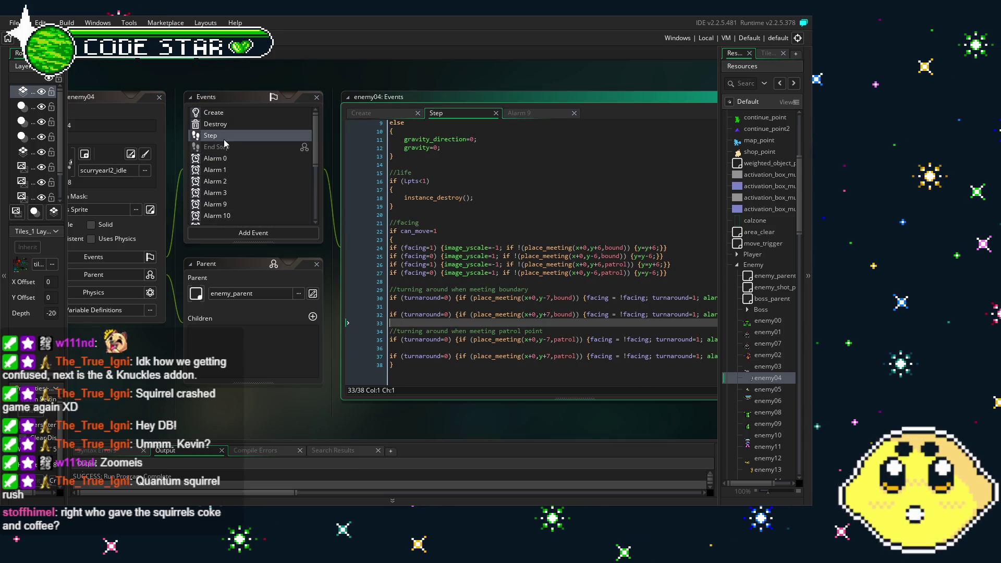
mouse_move(232, 357)
left_mouse_down()
mouse_move(117, 353)
mouse_move(139, 327)
mouse_move(122, 323)
left_mouse_up()
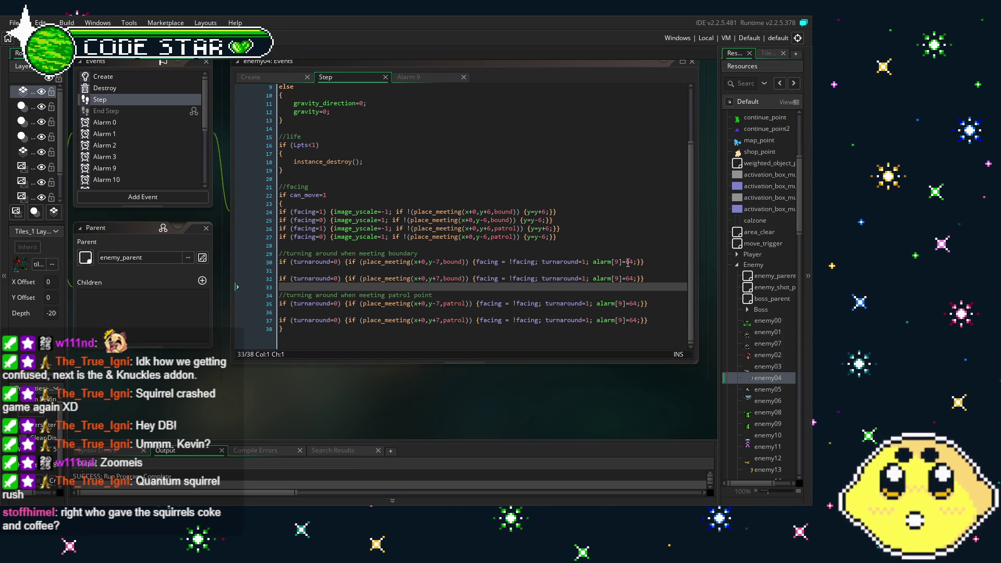
double_click(630, 262)
type("12")
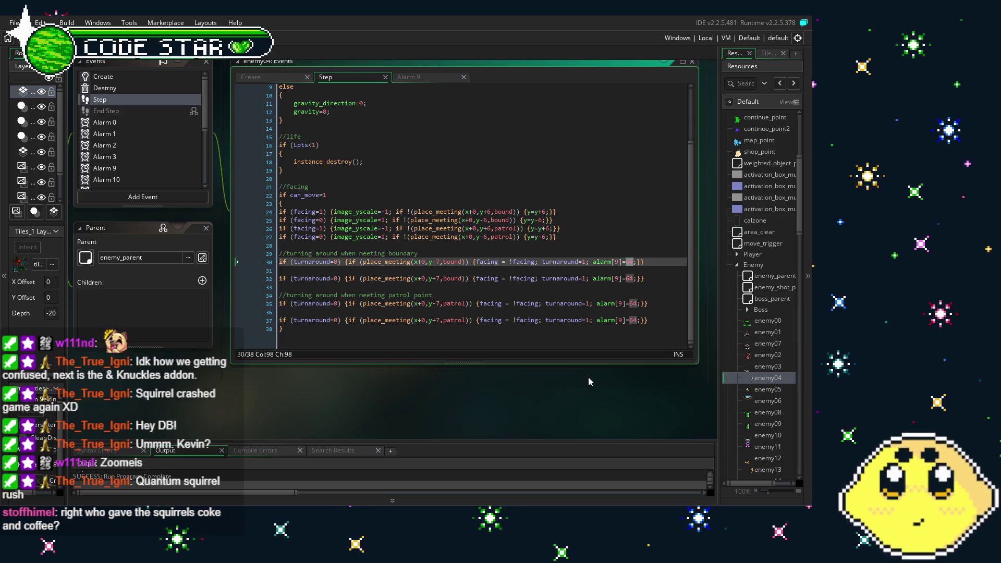
Step: Change alarm[9] from 64 to 12 on lines 32, 35 and 37
left_click(628, 278)
type("12")
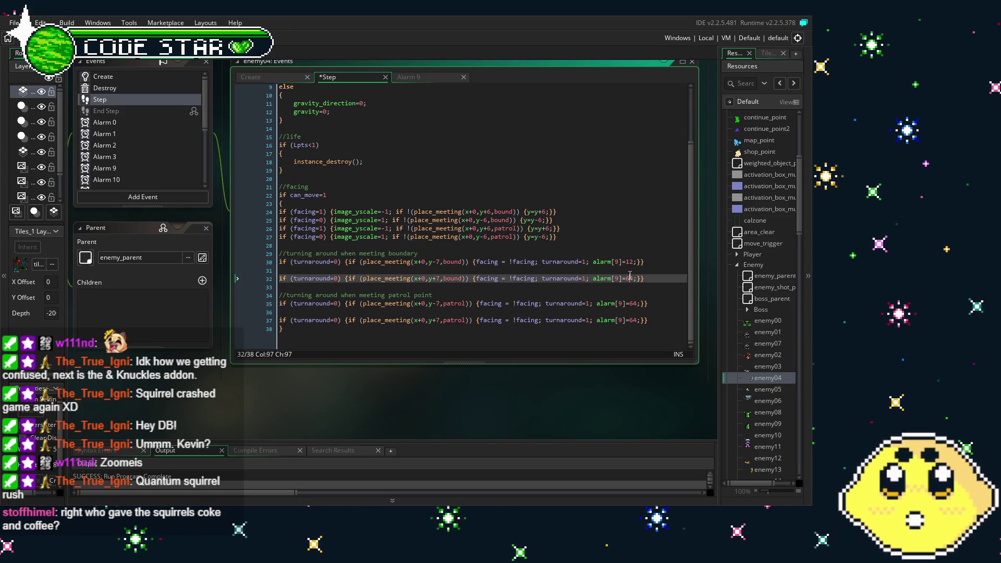
key("BackSpace")
double_click(631, 279)
type("12")
double_click(635, 303)
type("12")
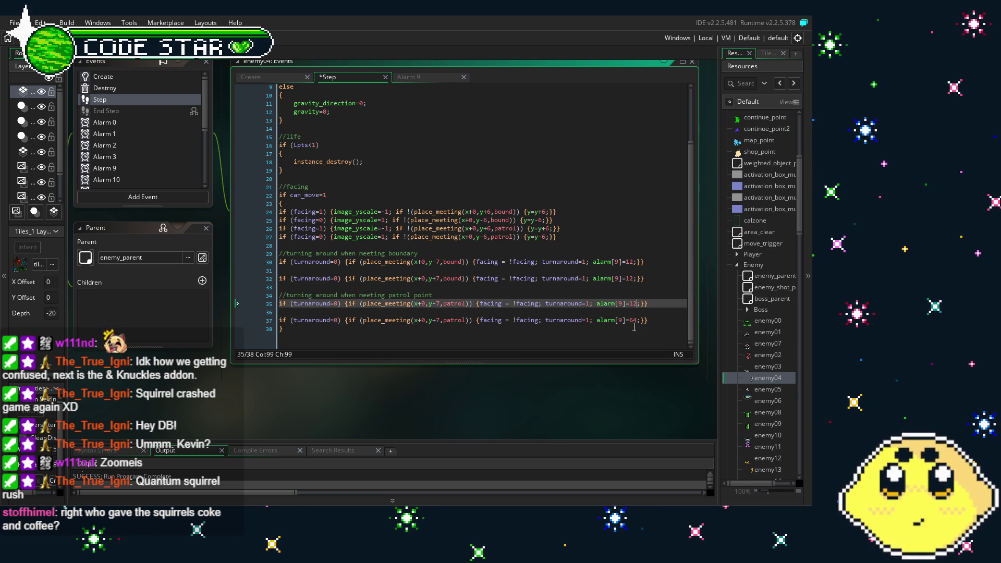
double_click(632, 320)
type("12")
left_click(530, 339)
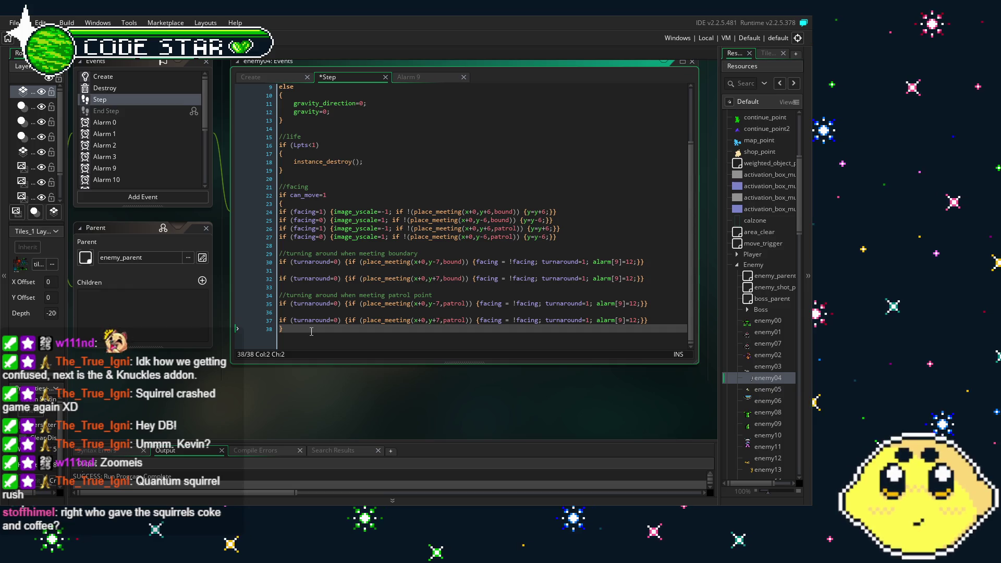
Step: Change the climb step values on lines 24–27 from 6 to 2
left_click(573, 212)
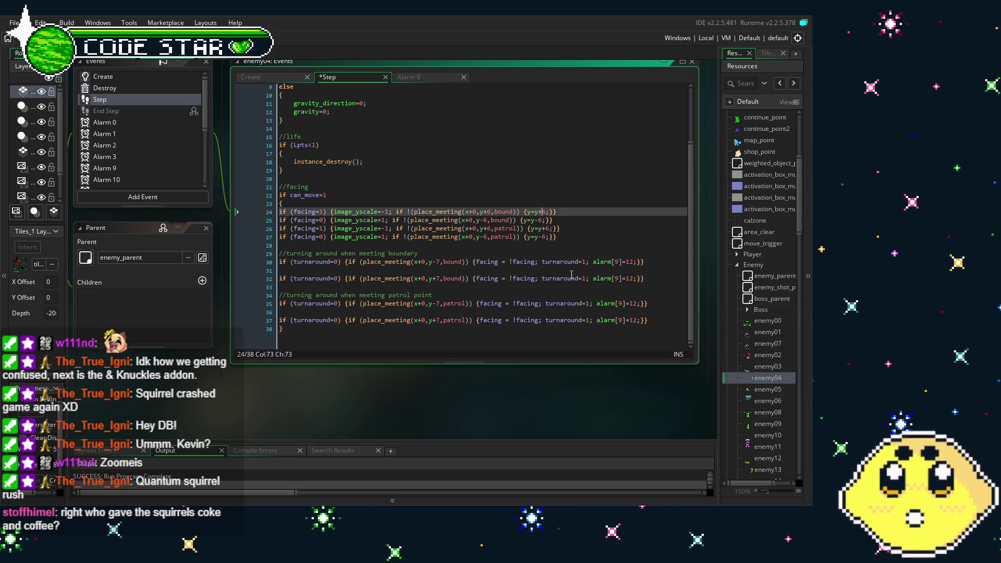
key("Right")
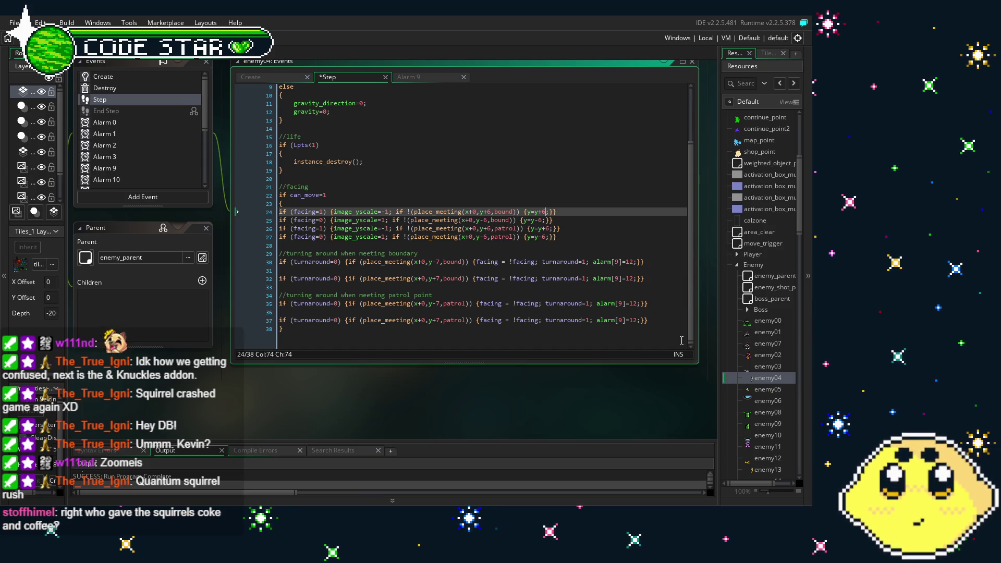
key("BackSpace")
type("2")
key("Down")
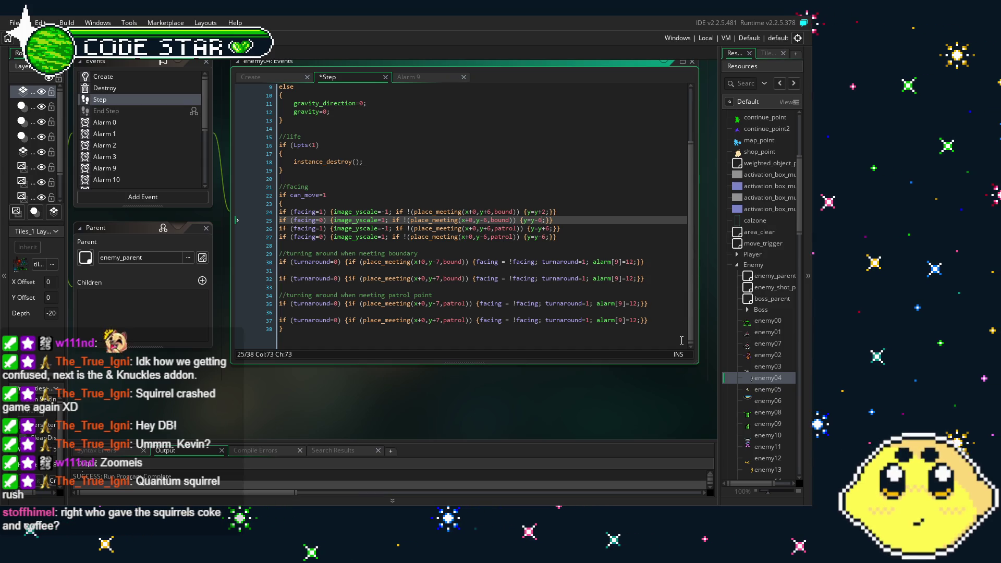
key("Left")
key("BackSpace")
type("2")
key("Down")
key("BackSpace")
type("2")
key("Down")
key("BackSpace")
type("2")
left_click(489, 212)
key("BackSpace")
Step: Change the collision and patrol offsets on lines 24–27 from 6 to 2
type("2")
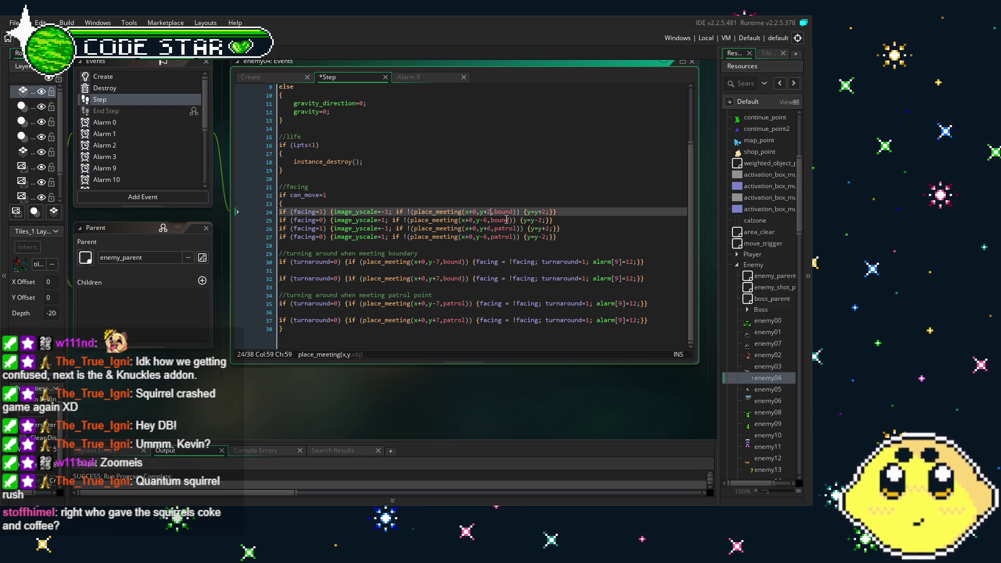
key("Down")
key("BackSpace")
type("2")
key("Down")
key("Left")
key("Delete")
type("2")
key("Down")
key("Left")
key("Delete")
type("2")
key("Left")
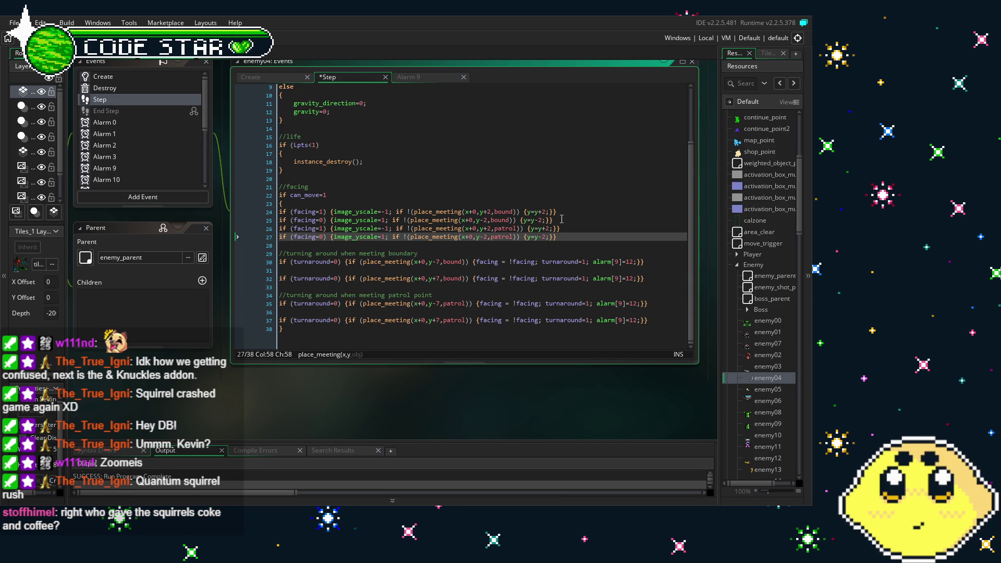
Step: Change the turnaround check offsets on lines 30, 32, 35 and 37 from 7 to 3
left_click(396, 262)
key("Delete")
type("3")
key("Down")
key("Down")
key("BackSpace")
type("3")
key("Down")
key("Down")
key("Down")
key("BackSpace")
type("3")
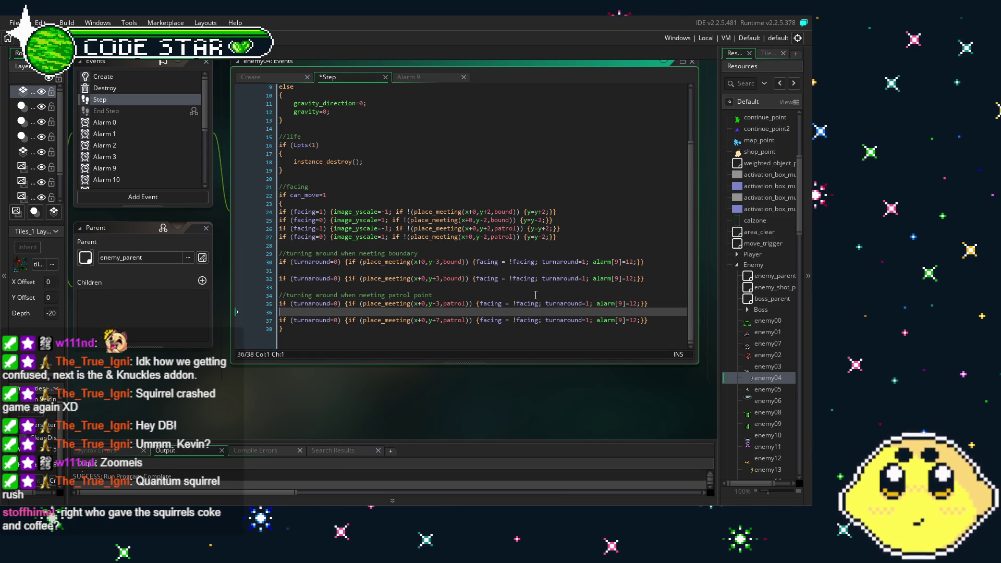
key("Down")
key("Down")
key("BackSpace")
type("3")
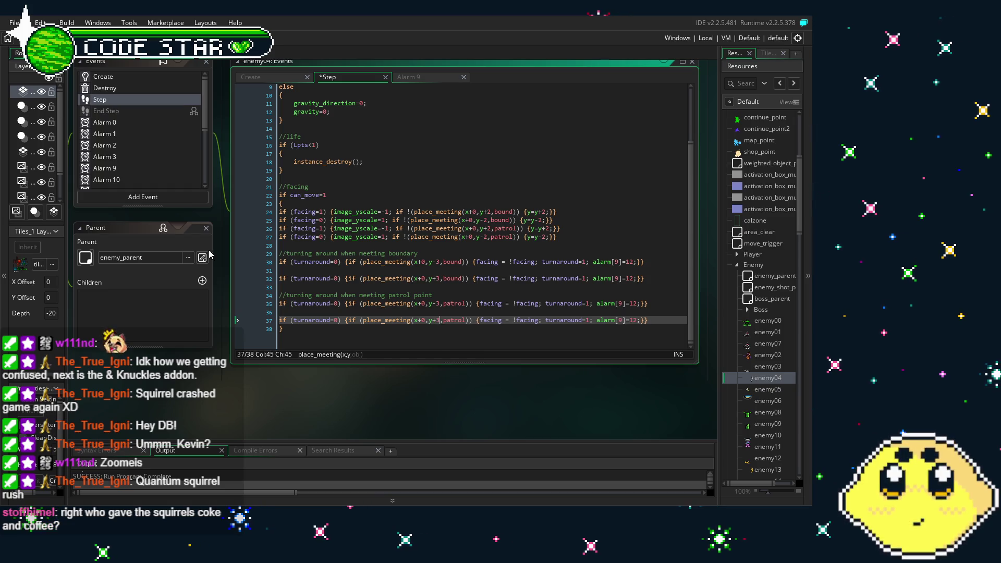
left_click_drag(224, 269, 220, 277)
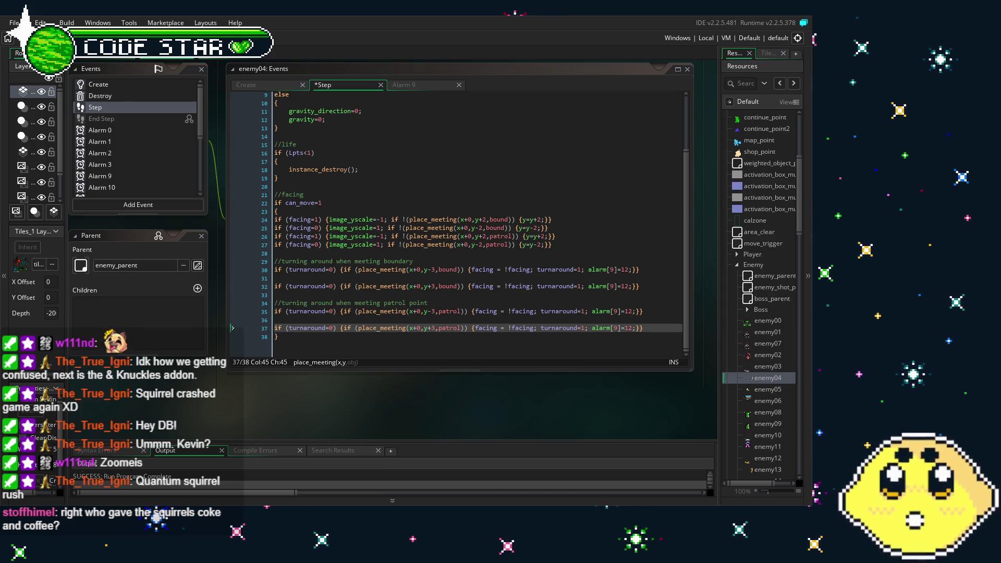
Step: Save, build and run the game with F5 to test the new values
key("F5")
type("64")
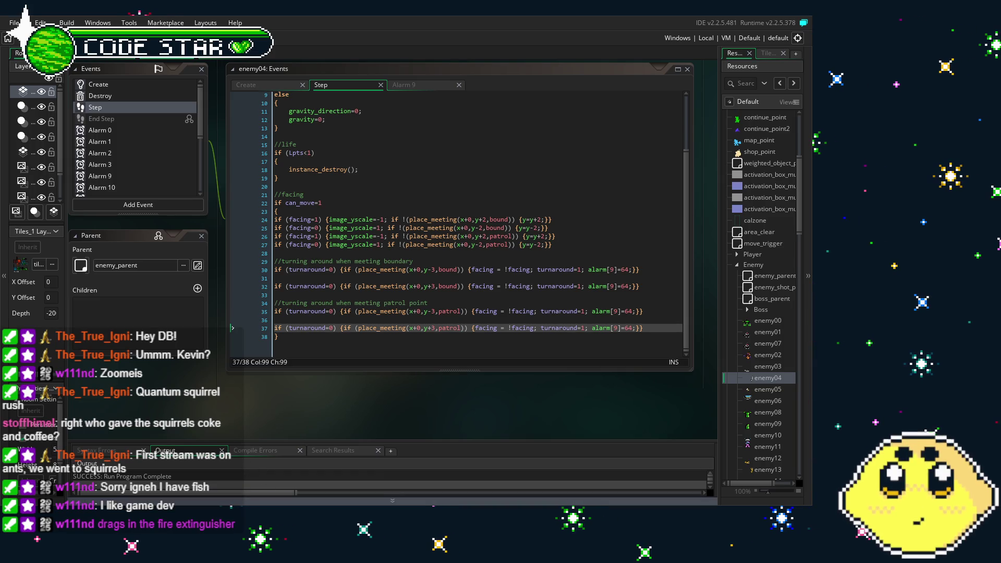
Step: Change the climb step values on lines 24–27 from 2 to 4
left_click_drag(395, 409, 377, 410)
left_click(520, 221)
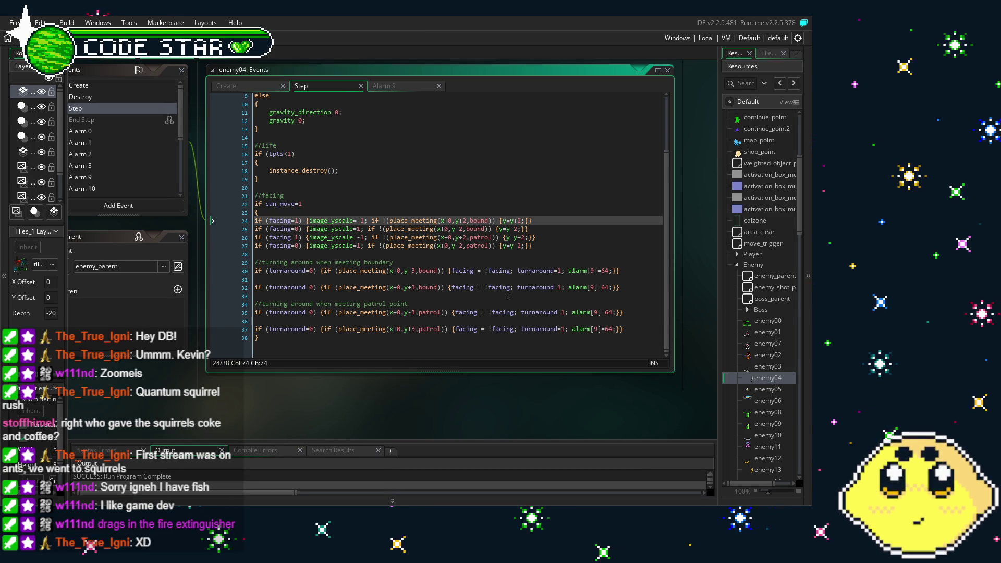
type("4")
key("Down")
key("Left")
key("BackSpace")
type("4")
key("Down")
key("Right")
key("Right")
key("BackSpace")
type("4")
key("Down")
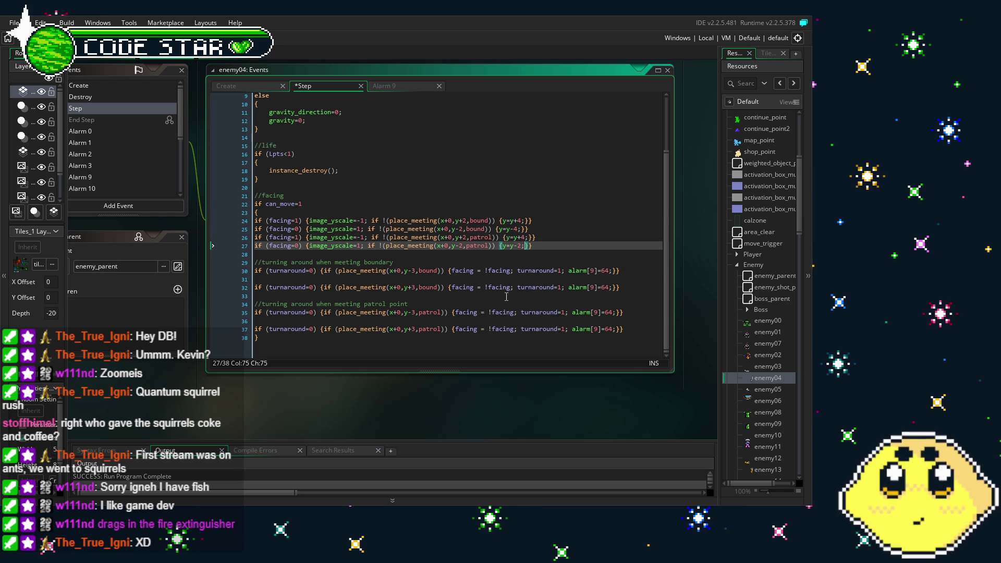
key("Left")
key("BackSpace")
Step: Change the collision and patrol offsets on lines 24–27 from 2 to 4
type("4")
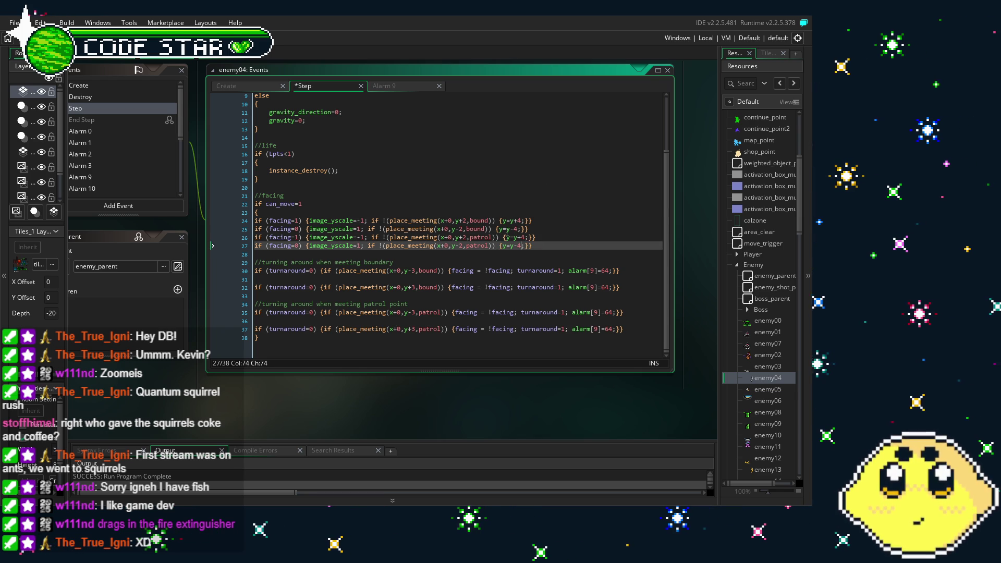
key("Up")
key("Up")
key("Up")
key("Left")
key("Left")
key("Left")
key("BackSpace")
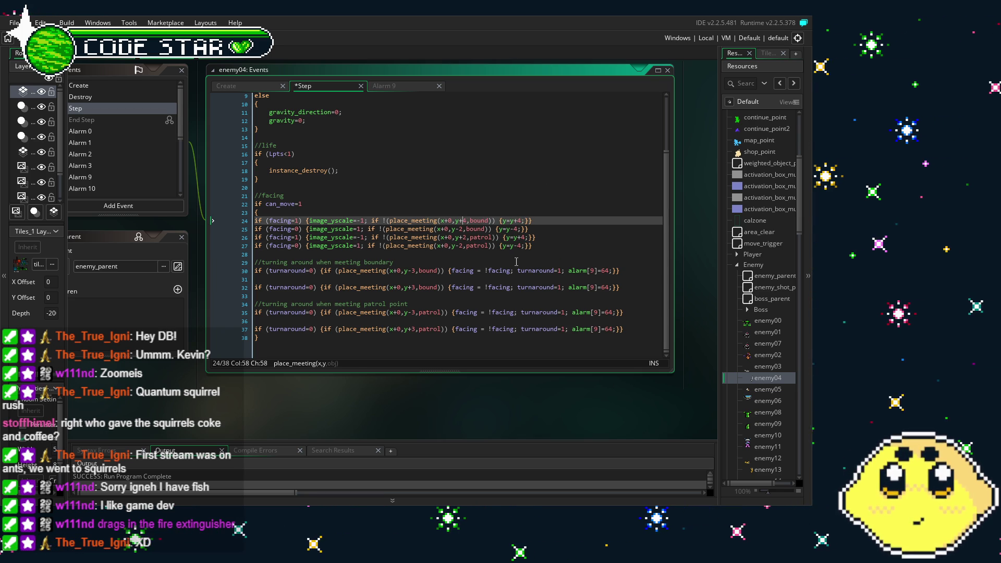
type("4")
key("Down")
key("BackSpace")
type("4")
key("Down")
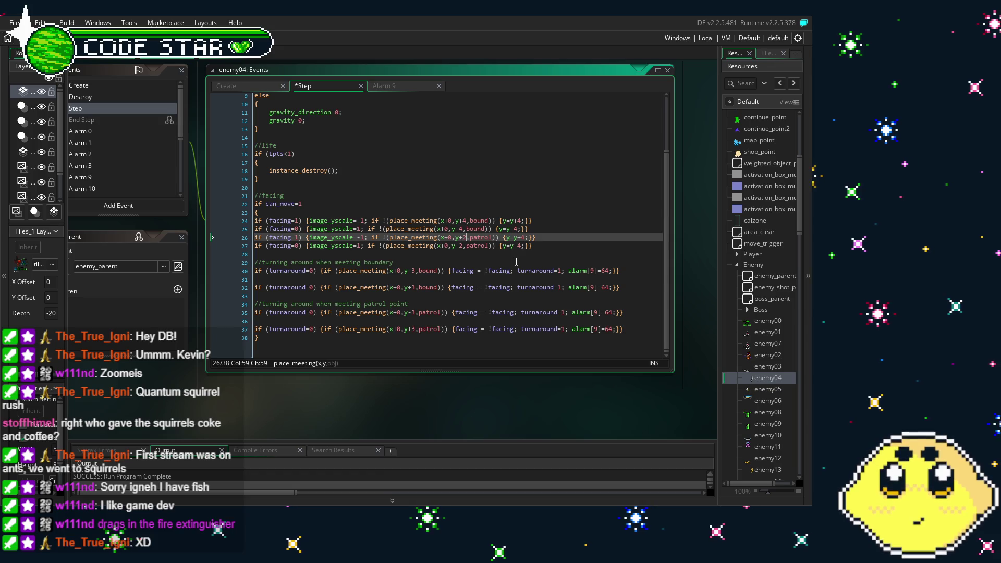
key("Delete")
type("4")
key("Down")
key("Left")
key("BackSpace")
type("4")
Step: Change the turnaround check offsets on lines 30, 32, 35 and 37 from 3 to 5
key("Down")
key("Down")
key("Down")
key("Left")
key("Left")
key("Left")
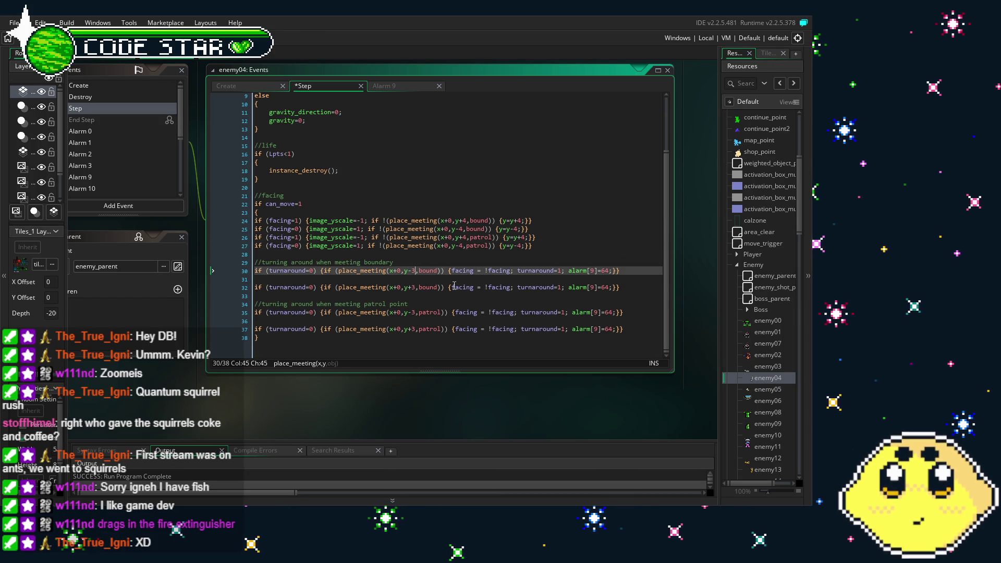
key("BackSpace")
type("5")
key("Down")
key("Down")
key("BackSpace")
type("5")
key("Down")
key("Down")
key("Down")
key("BackSpace")
type("5")
key("Down")
key("Down")
key("BackSpace")
type("5")
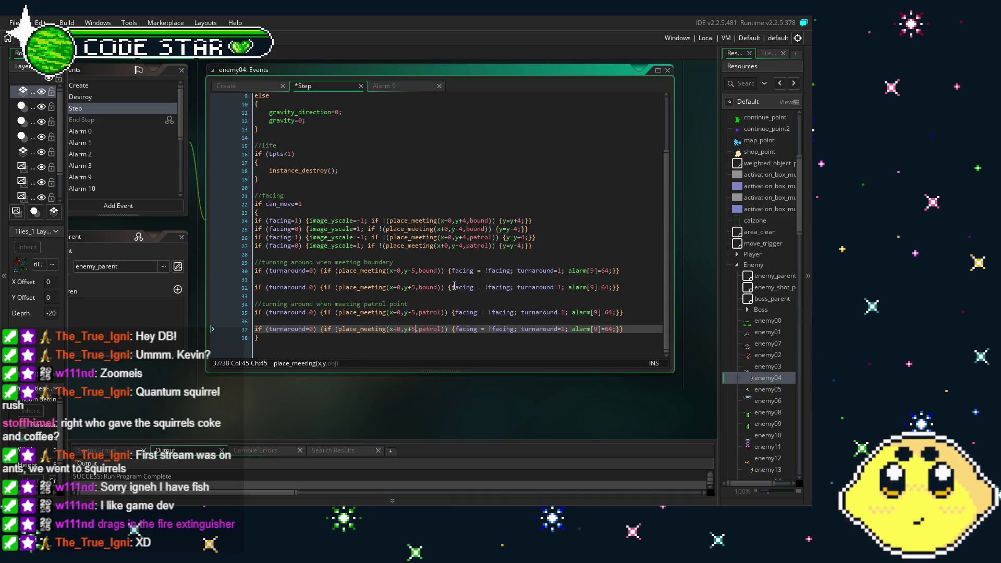
Step: Save enemy04's Step code with Ctrl+S while the test build loads
key("ctrl+s")
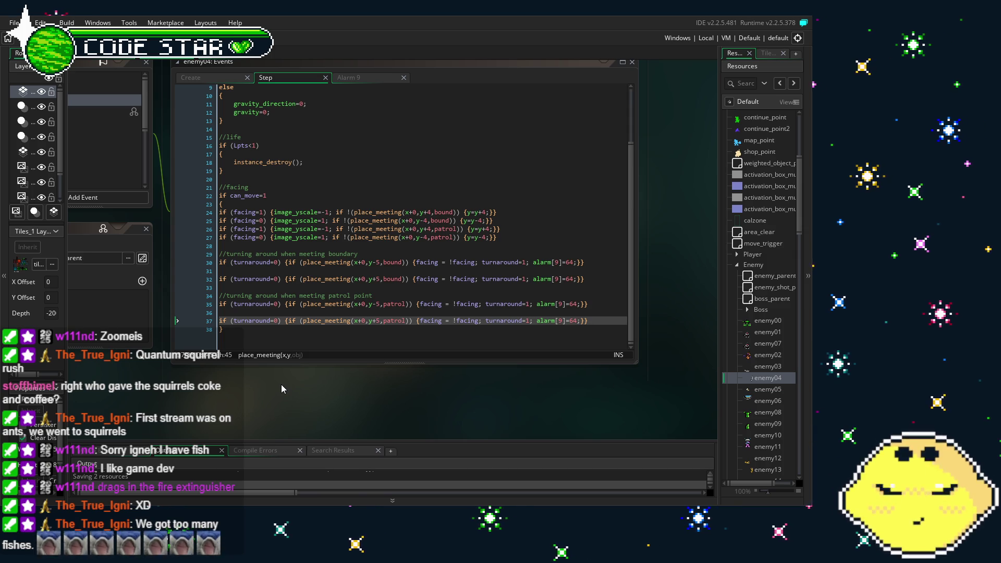
left_click_drag(280, 389, 351, 362)
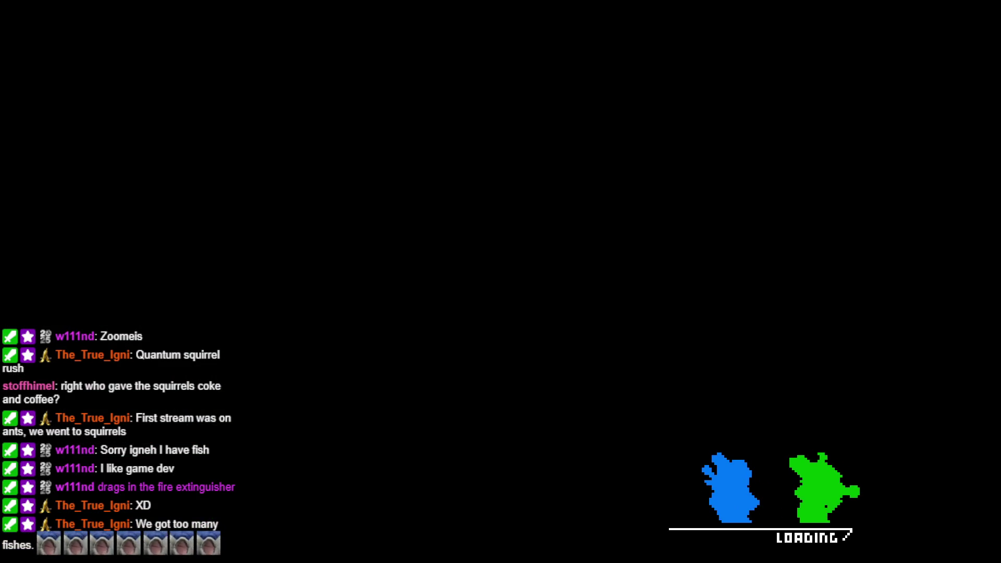
Step: Skip the rooftop cutscene, dismiss the dialog and jump the hero onto the rooftop
key("Right")
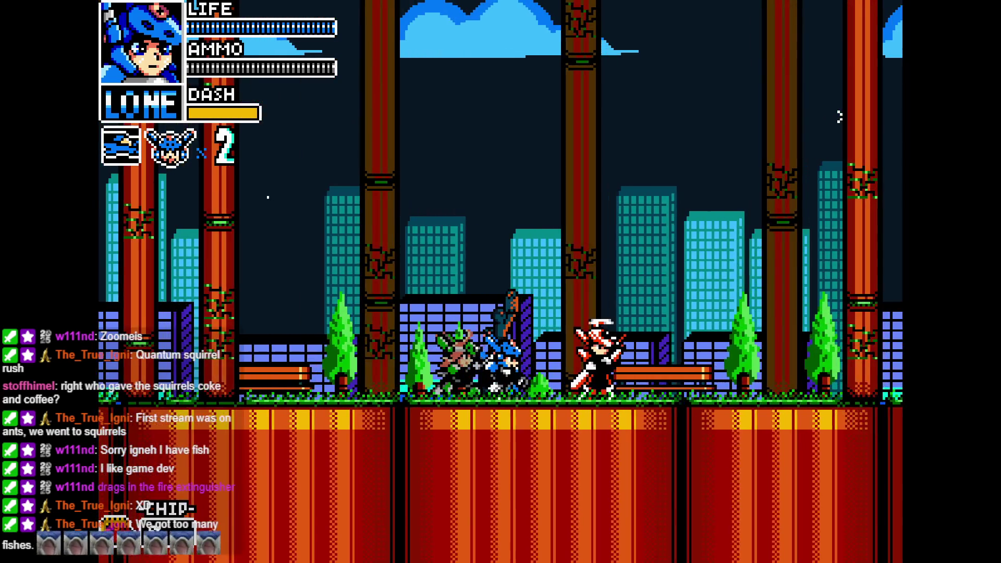
key("Return")
key("Right")
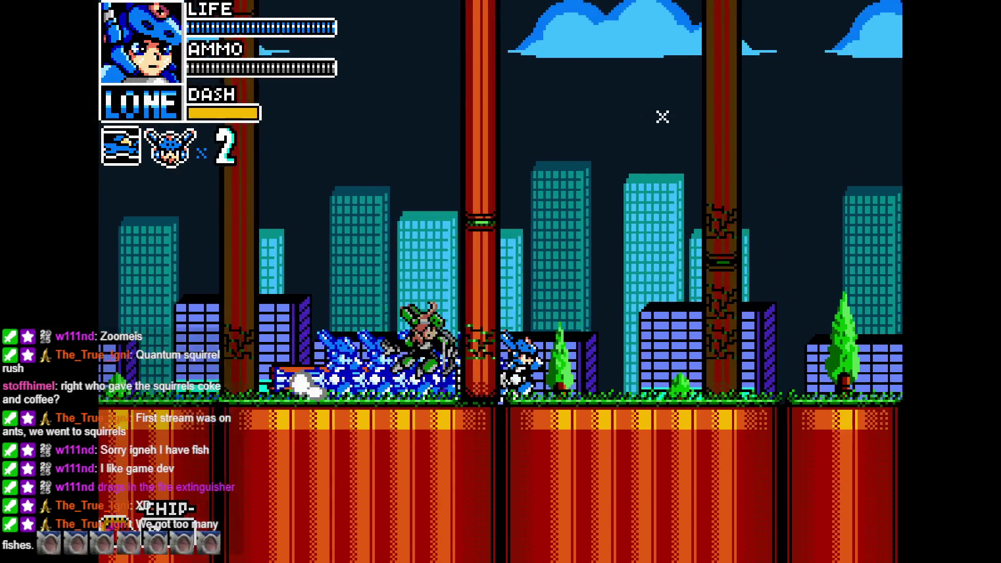
key("Right")
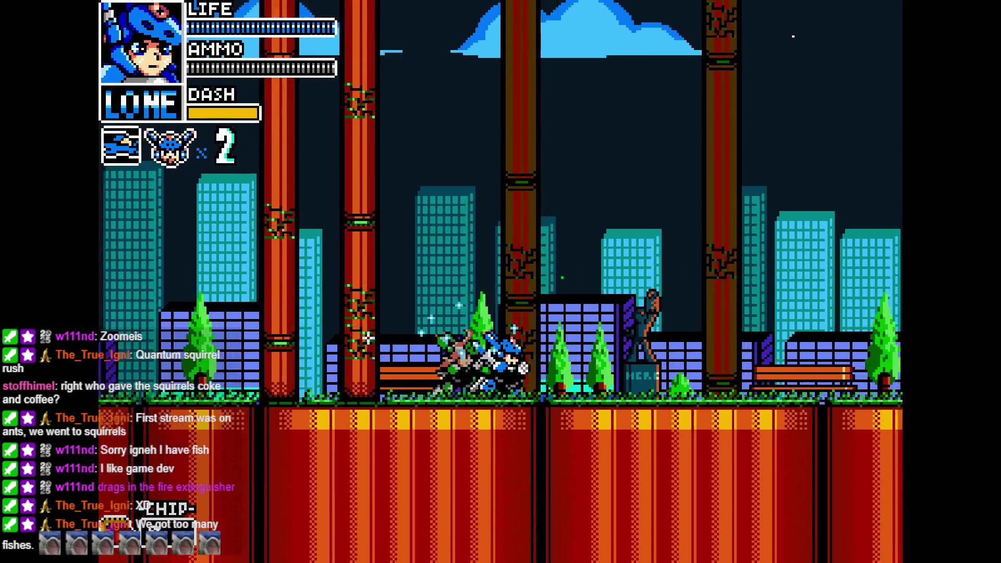
key("Right")
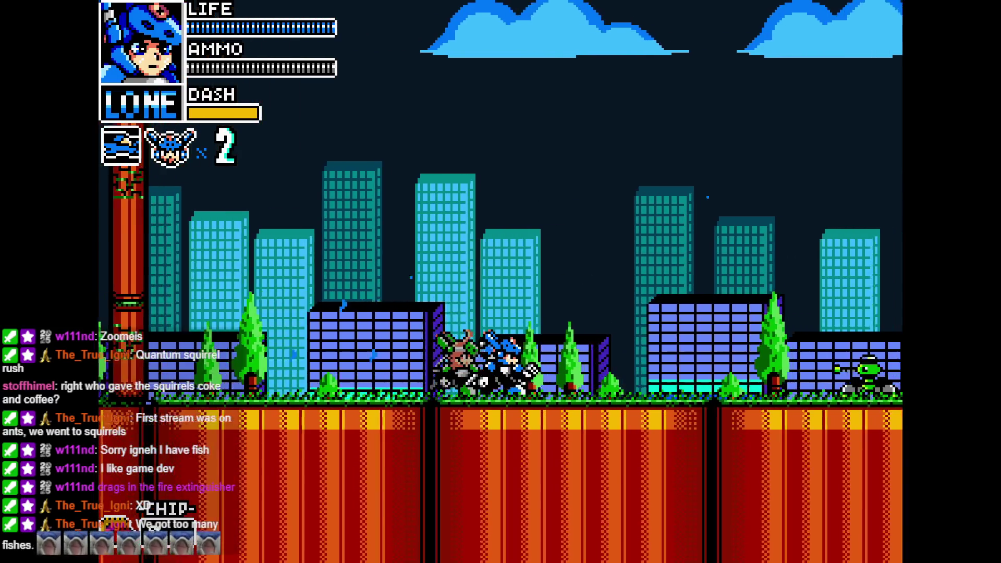
key("z")
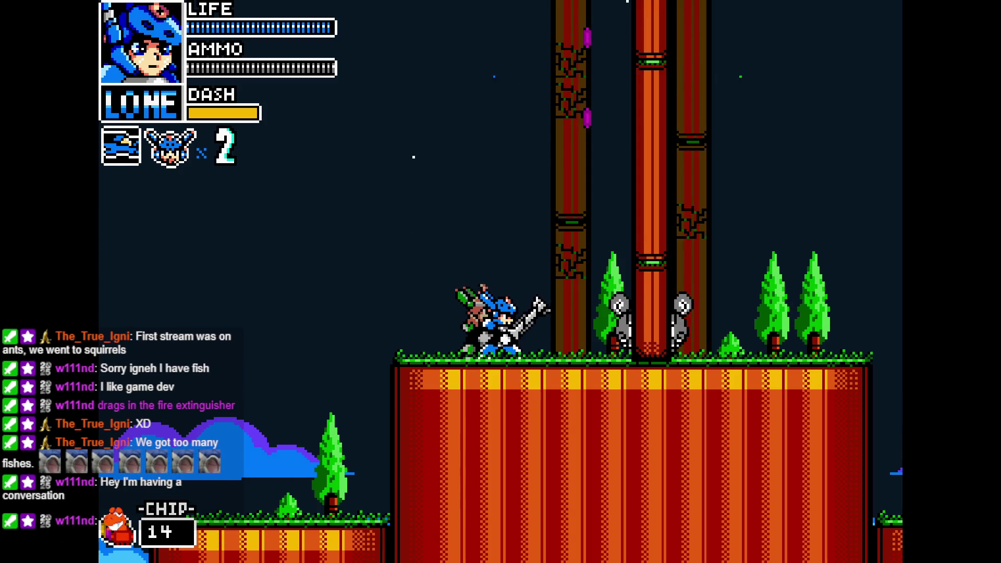
Step: Run the hero right to the tall trees where the squirrels climb
key("Right")
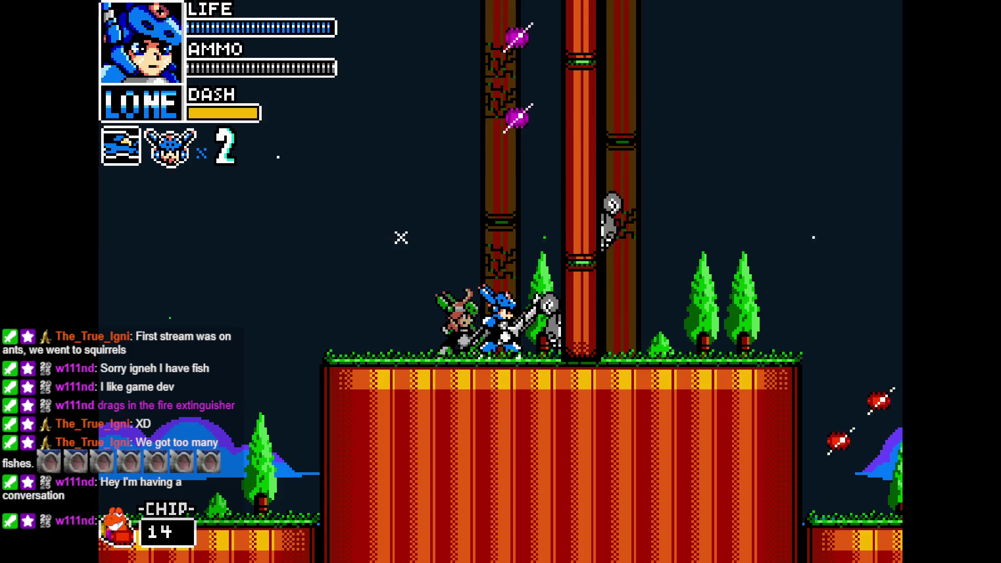
key("Right")
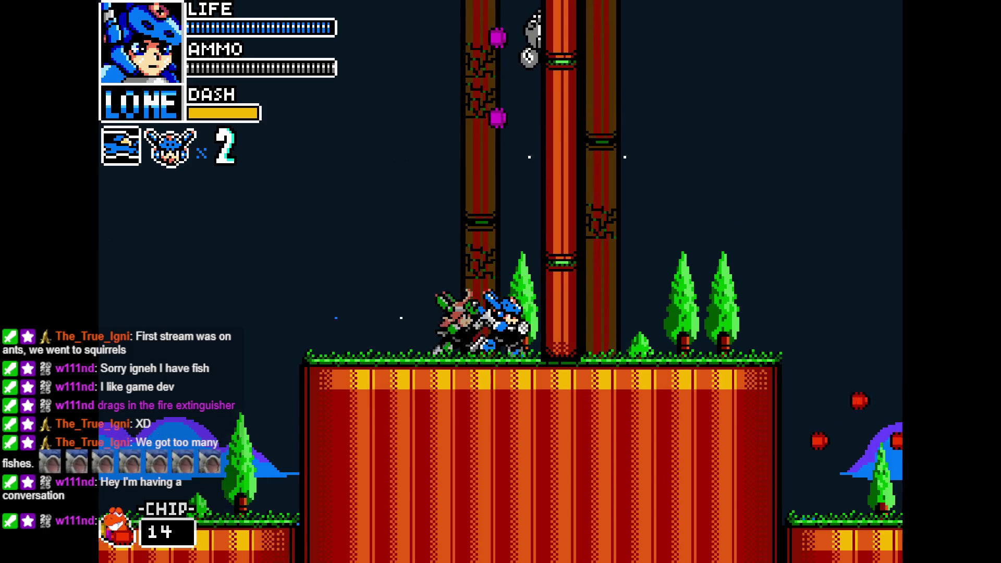
key("Left")
key("Left")
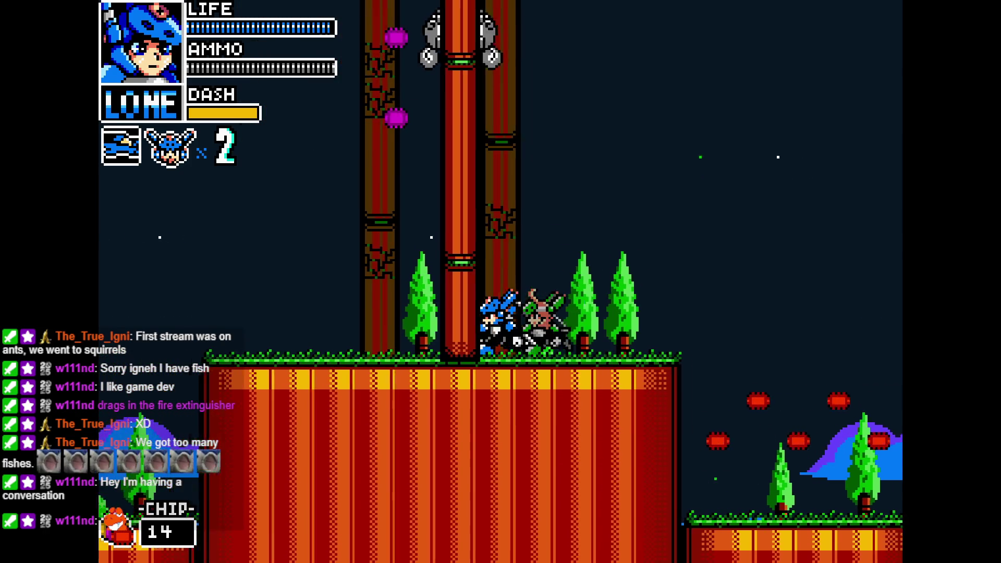
key("Right")
key("Right")
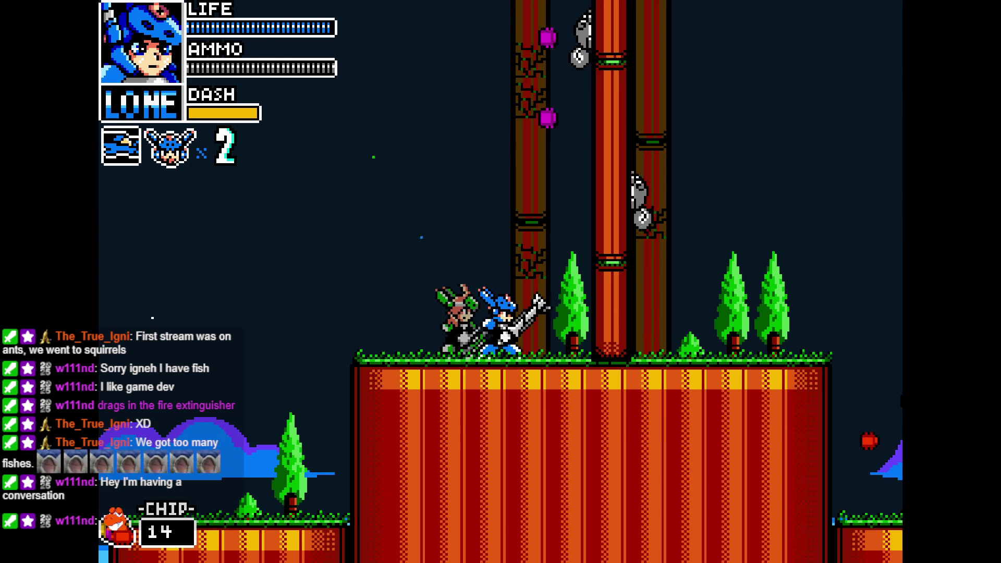
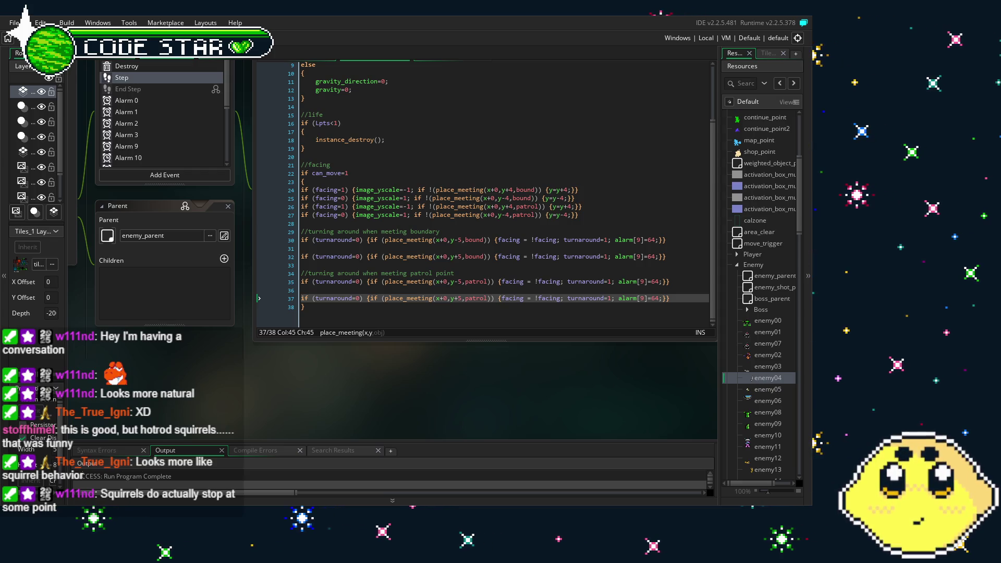
Step: Select enemy04's facing and turn-around Step lines 21–38, then open the enemy03 object
mouse_move(241, 383)
left_mouse_down()
mouse_move(389, 405)
mouse_move(412, 421)
mouse_move(283, 436)
left_mouse_up()
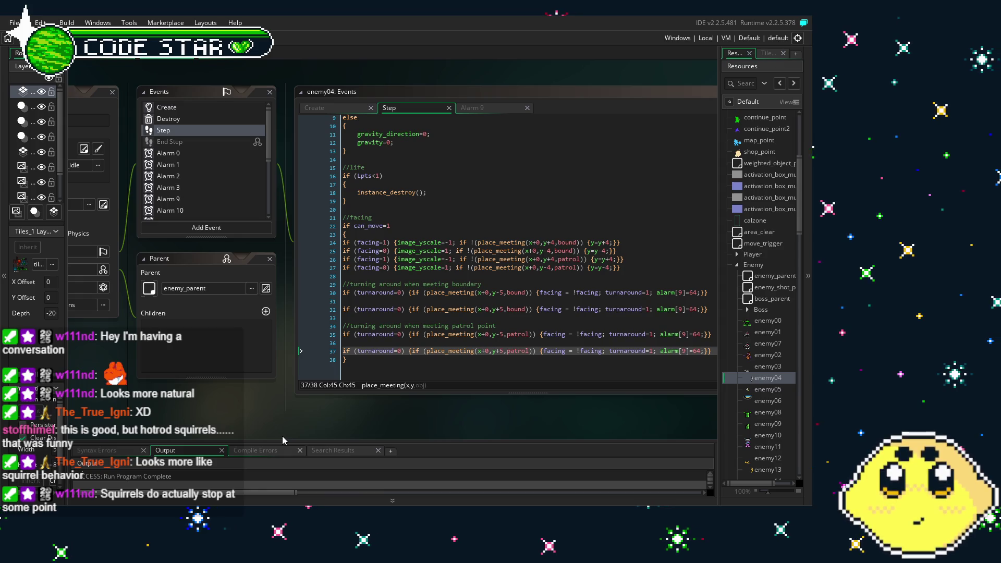
mouse_move(354, 361)
left_mouse_down()
mouse_move(343, 327)
mouse_move(340, 218)
left_mouse_up()
key("ctrl+c")
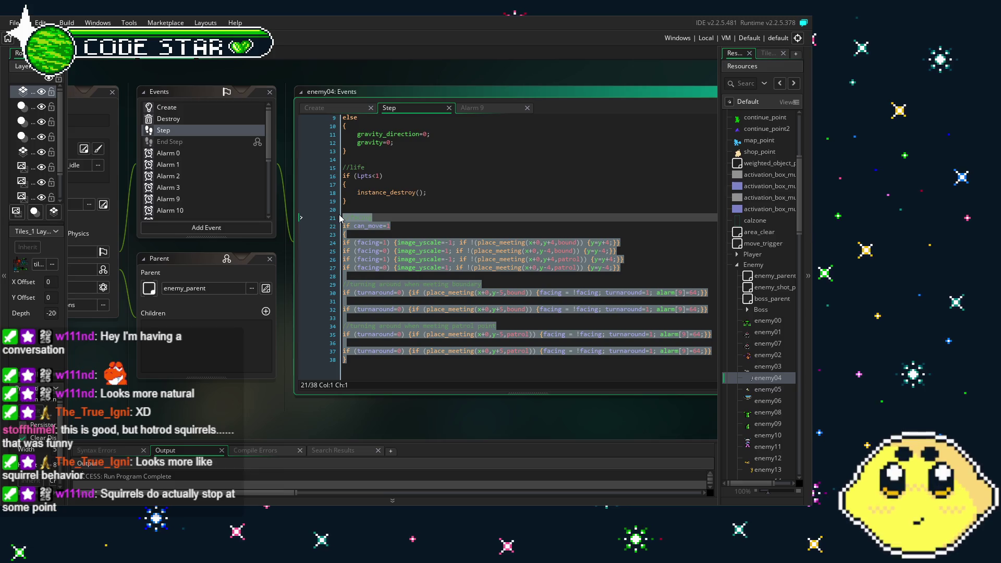
double_click(772, 367)
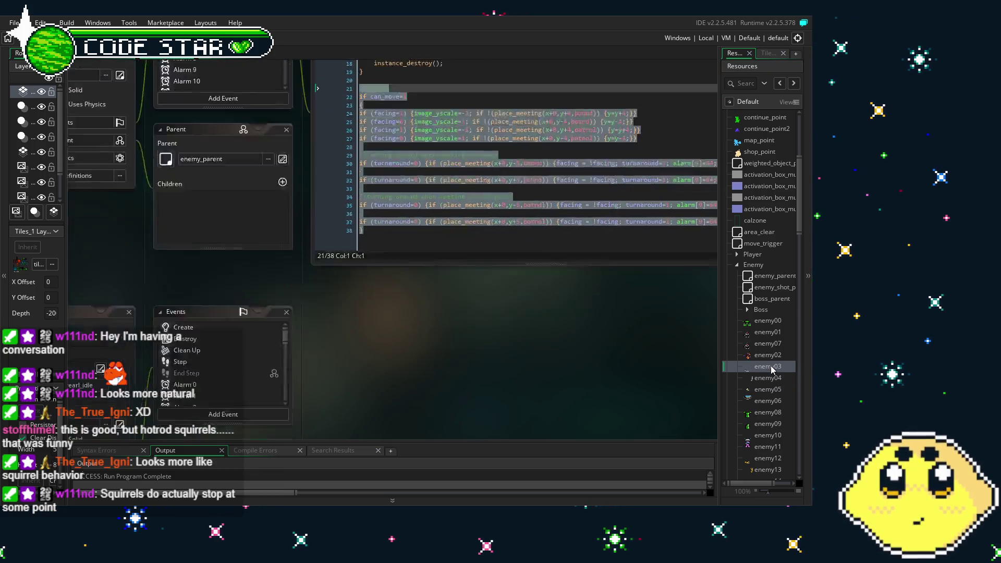
Step: Delete enemy03's Clean Up event and confirm the removal
left_click(270, 144)
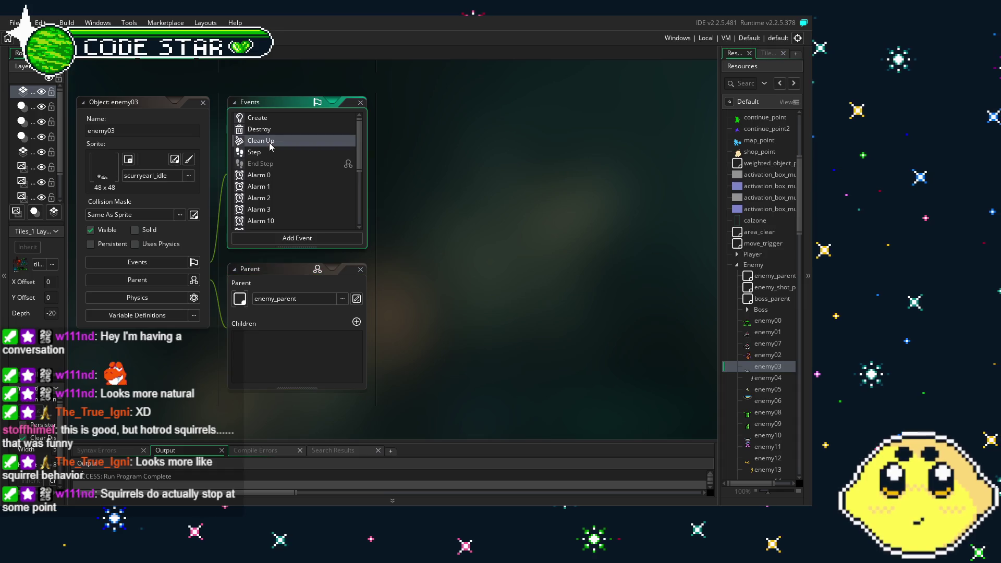
key("Delete")
key("Return")
Step: Replace the old //facing lines in enemy03's Step event with enemy04's pasted block
scroll(308, 193, "down", 3)
scroll(308, 194, "down", 3)
scroll(286, 190, "up", 6)
left_click(272, 141)
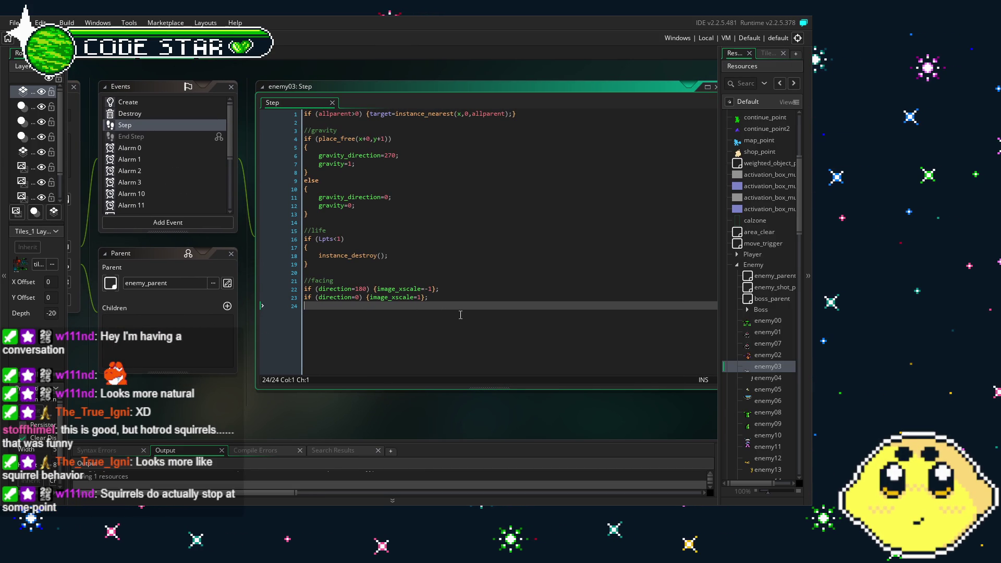
left_click_drag(433, 298, 302, 282)
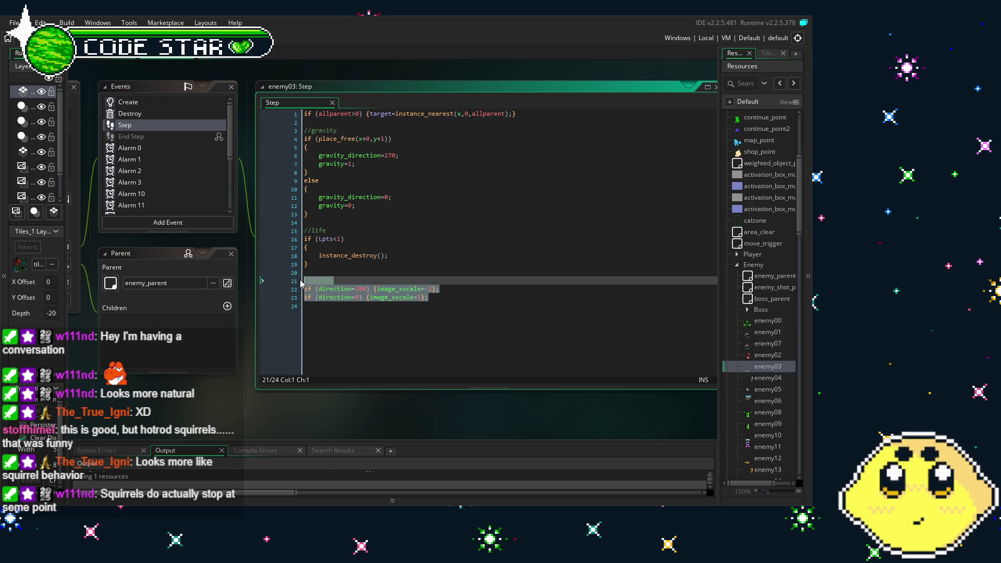
key("ctrl+v")
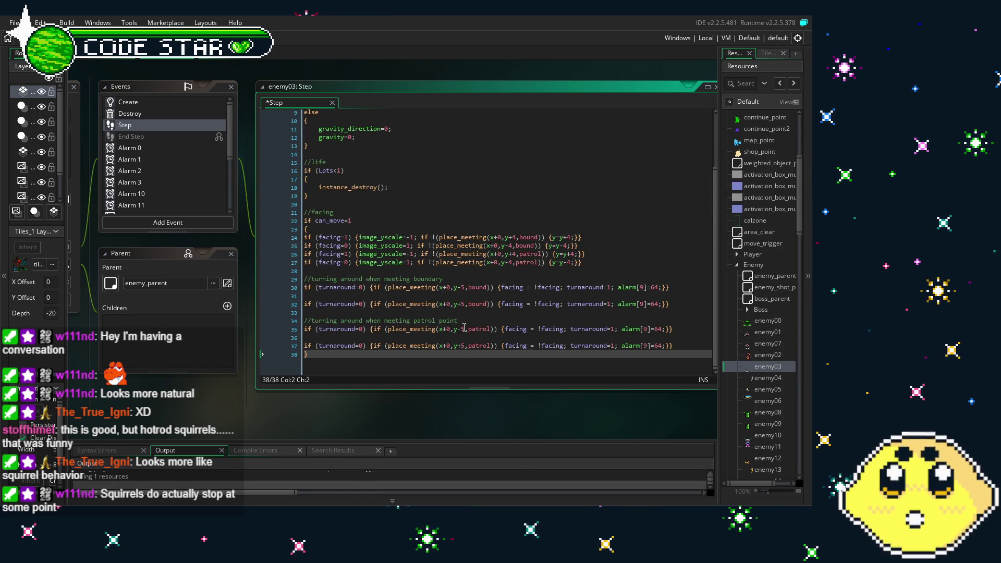
mouse_move(245, 402)
left_mouse_down()
mouse_move(319, 384)
mouse_move(189, 410)
left_mouse_up()
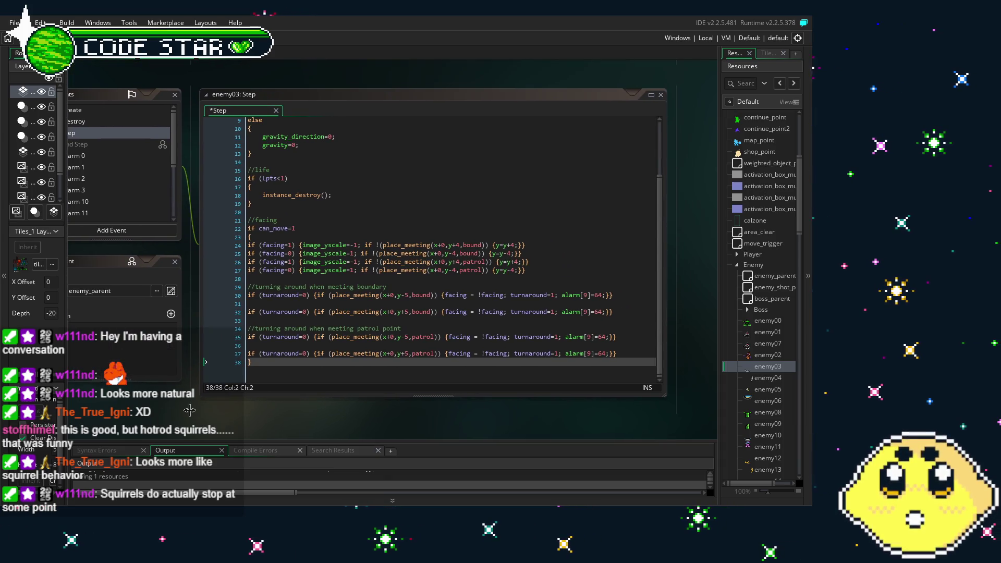
mouse_move(202, 403)
left_mouse_down()
mouse_move(224, 384)
mouse_move(189, 349)
left_mouse_up()
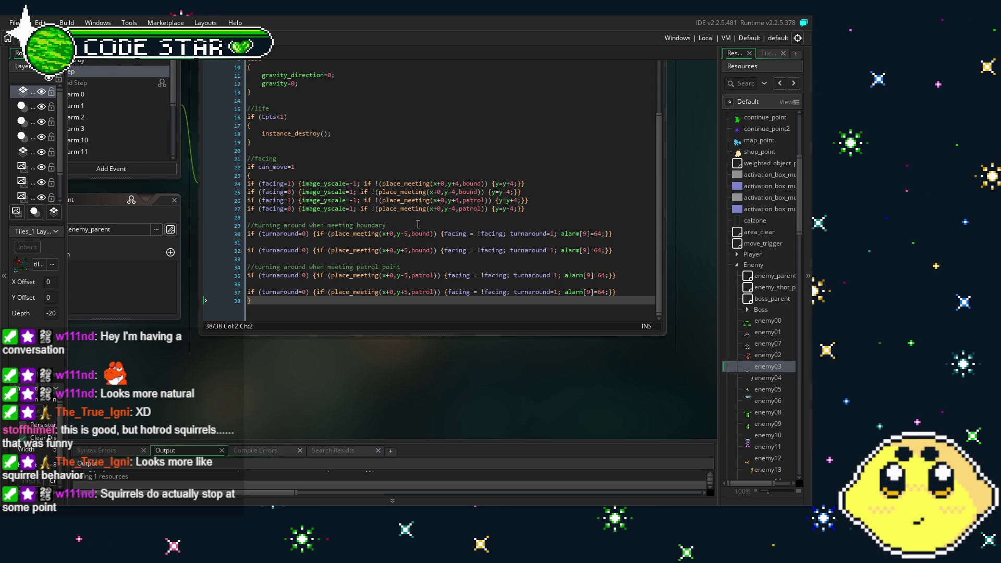
Step: Change image_yscale to image_xscale on the facing lines 24–27
left_click(331, 183)
key("BackSpace")
type("x")
key("Down")
key("BackSpace")
type("x")
key("Down")
key("BackSpace")
type("x")
key("Down")
key("BackSpace")
type("x")
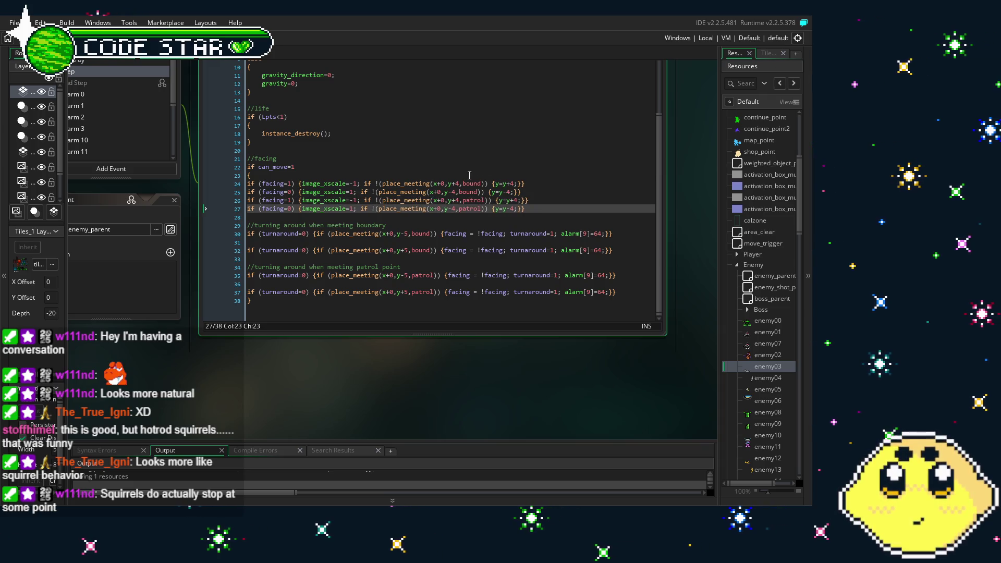
Step: Set the place_meeting offsets on lines 24–25 to x+4,y+0 and x-4,y+0
left_click(445, 183)
key("BackSpace")
type("4")
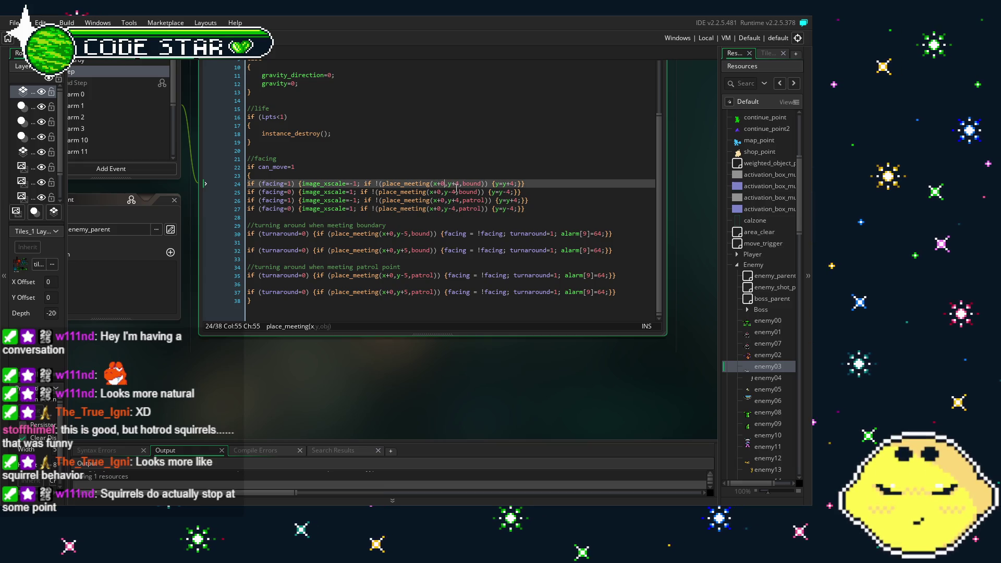
left_click(456, 185)
key("BackSpace")
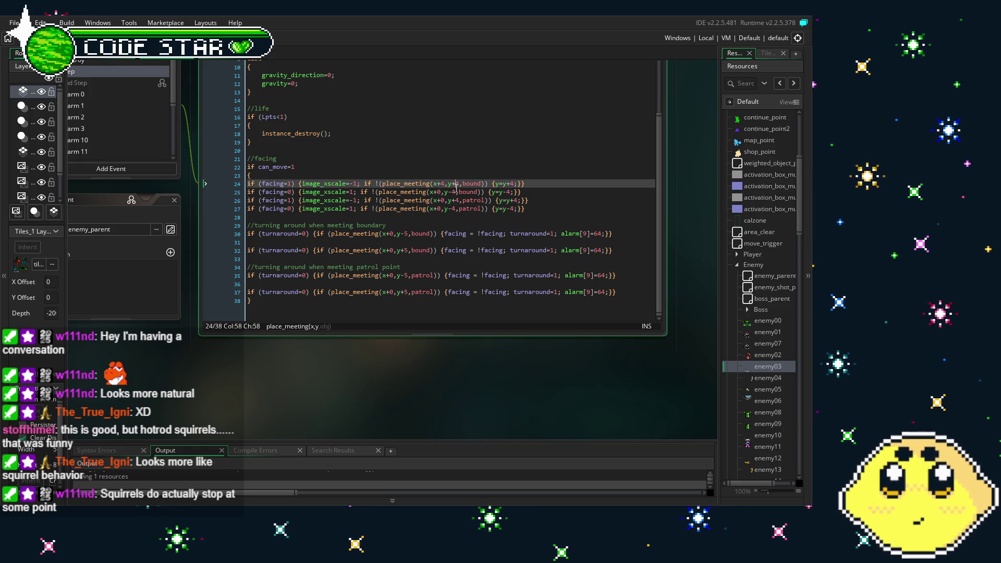
type("0")
left_click(453, 192)
key("BackSpace")
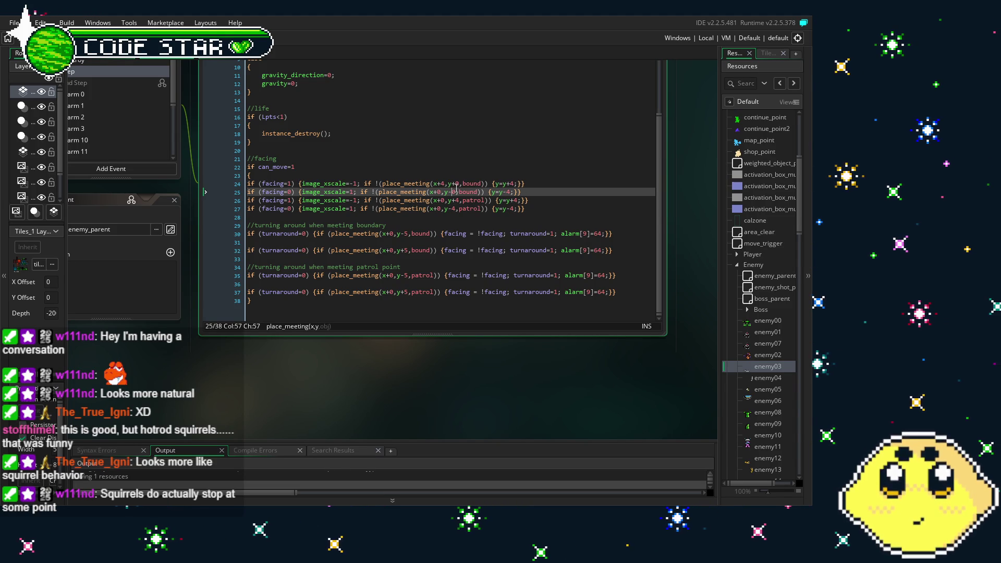
type("0")
key("Left")
key("Left")
key("Left")
key("Left")
key("BackSpace")
key("BackSpace")
type("-4")
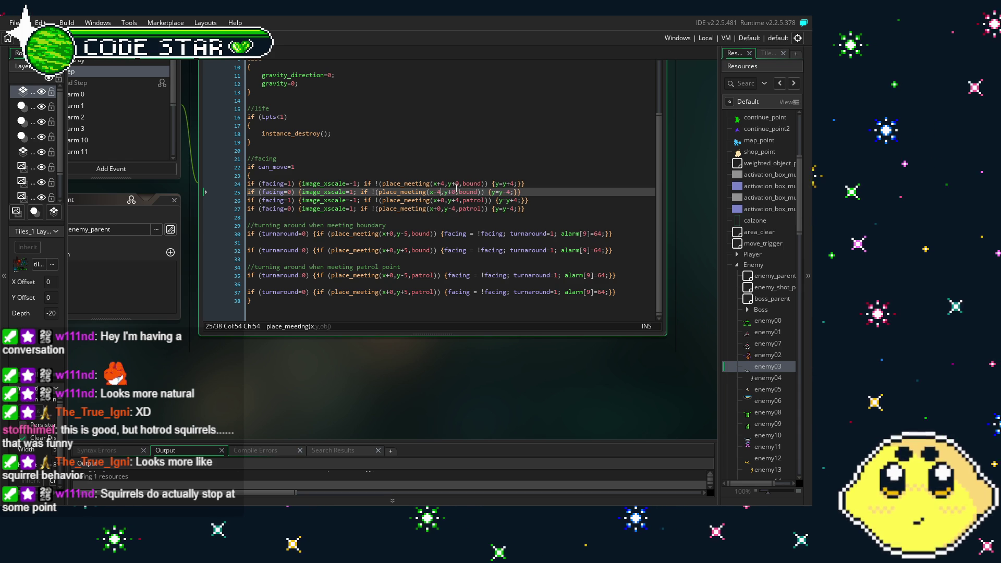
Step: Set the place_meeting offsets on lines 26–27 to x+4,y+0 and x-4,y+0
key("Down")
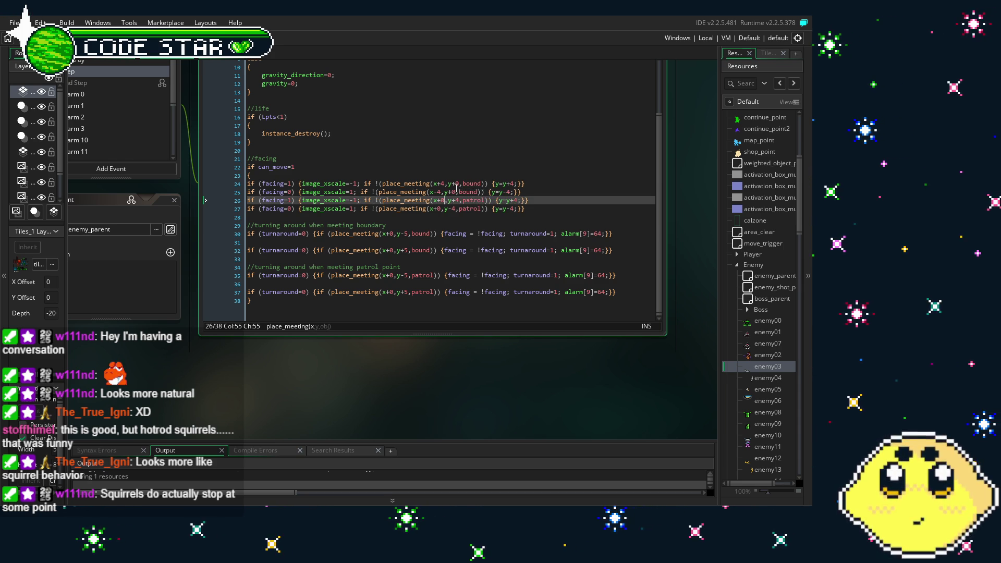
key("BackSpace")
type("4")
key("Down")
key("BackSpace")
key("BackSpace")
type("-4")
key("Right")
key("Right")
key("Right")
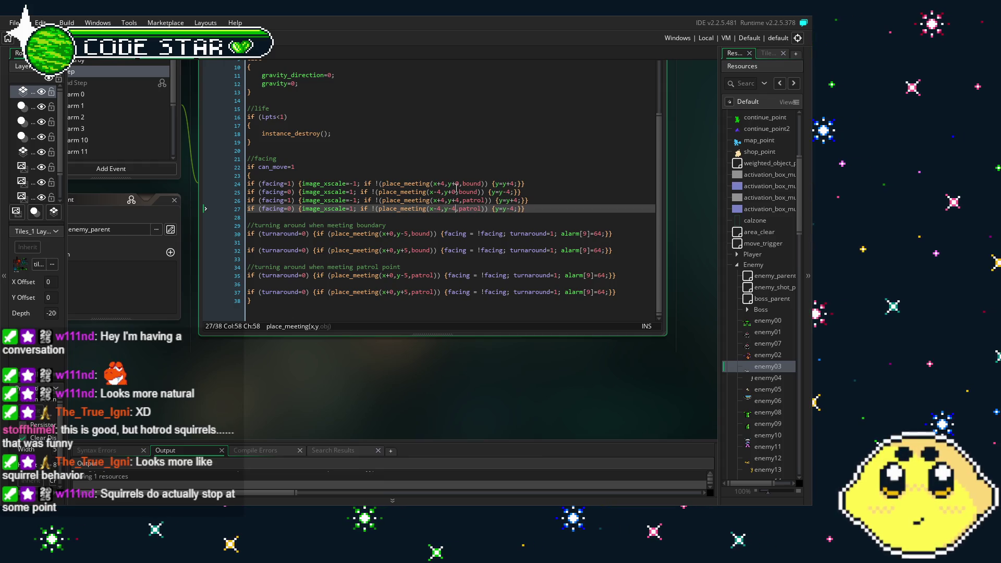
key("Delete")
key("BackSpace")
type("+0")
key("Up")
key("Delete")
type("0")
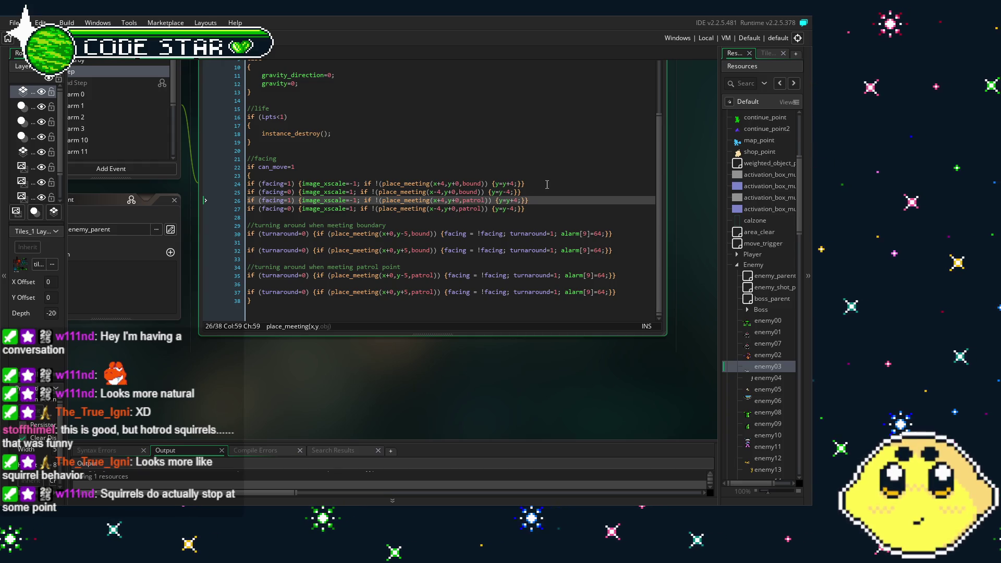
Step: Change the movement lines from y=y±4 to x=x±4
left_click(499, 184)
key("Delete")
key("Delete")
type("x=")
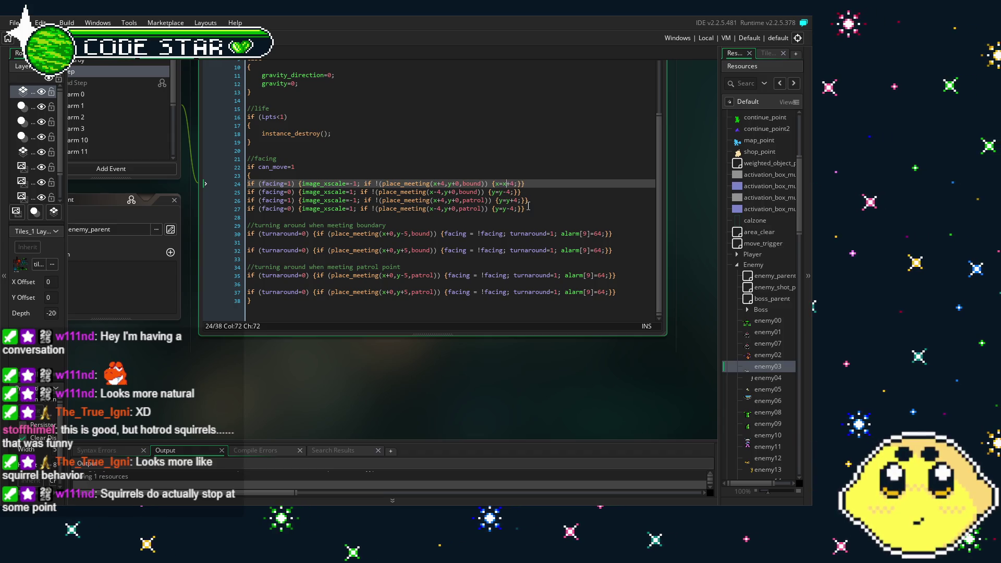
key("Down")
key("Left")
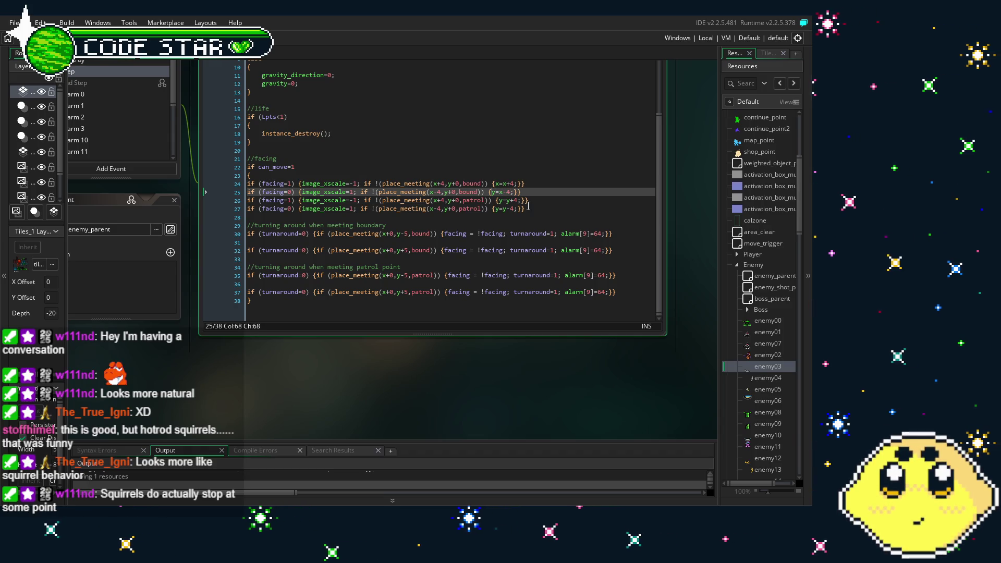
key("Down")
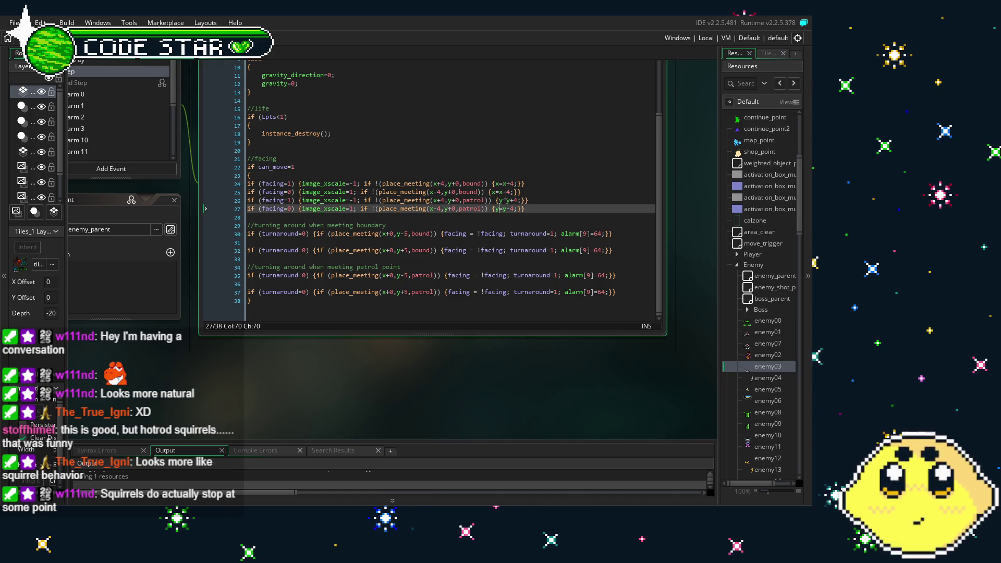
key("Up")
key("Right")
key("Right")
key("ctrl+z")
key("ctrl+z")
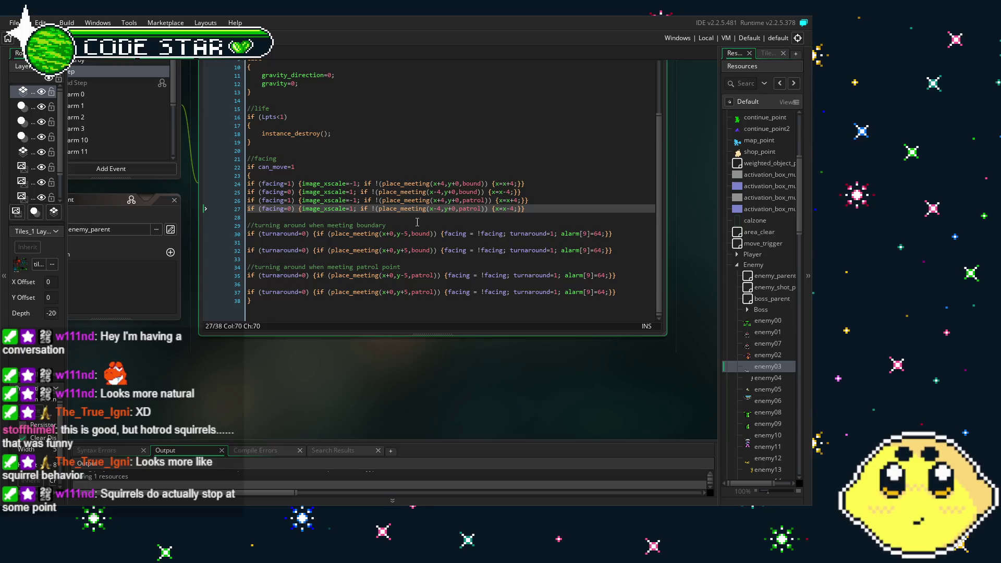
Step: Change line 30's boundary check offset to x-5, y+0
left_click(441, 225)
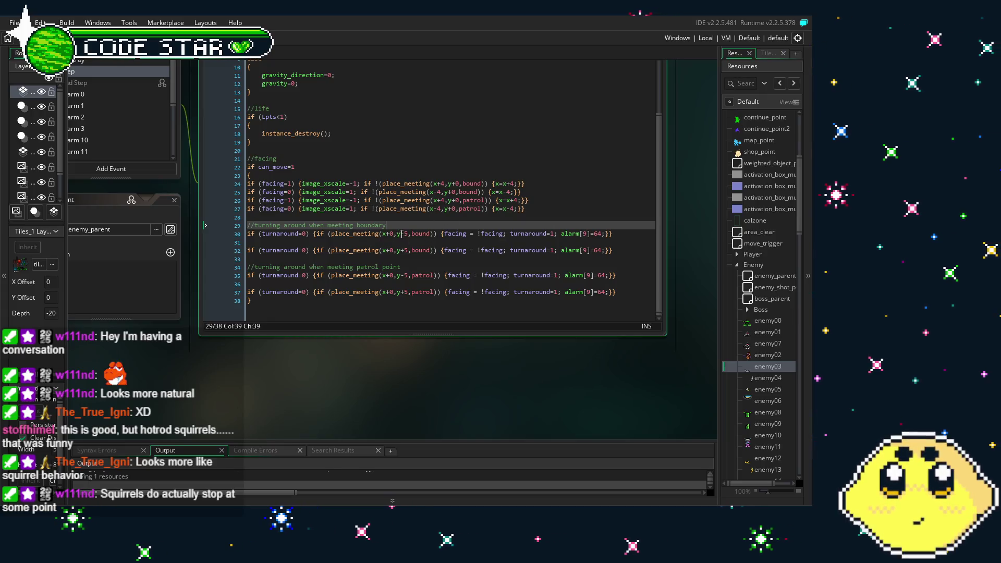
key("Down")
key("Right")
key("Right")
key("Right")
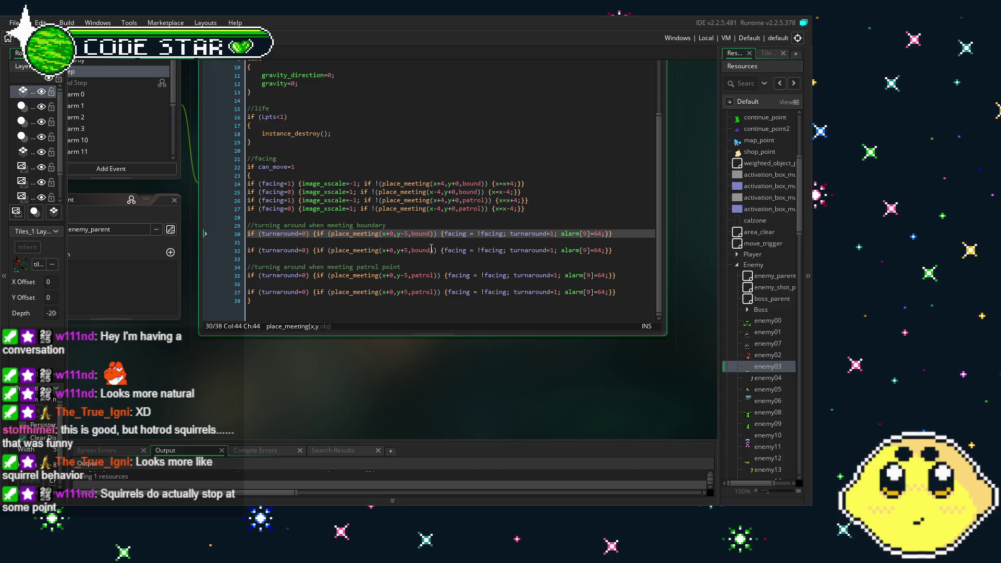
key("BackSpace")
key("Delete")
type("+")
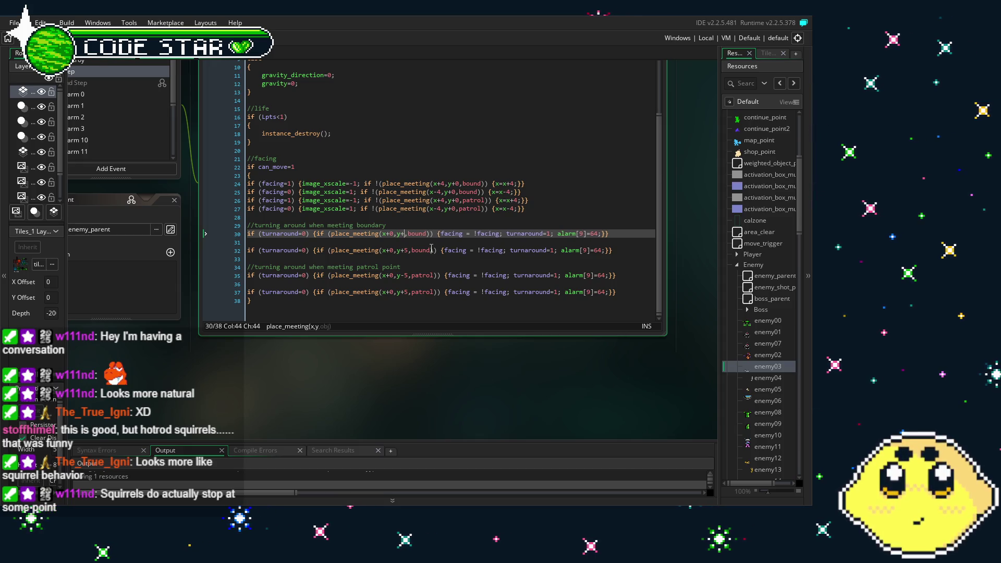
type("0")
key("Left")
key("Left")
key("Left")
key("BackSpace")
key("BackSpace")
type("-")
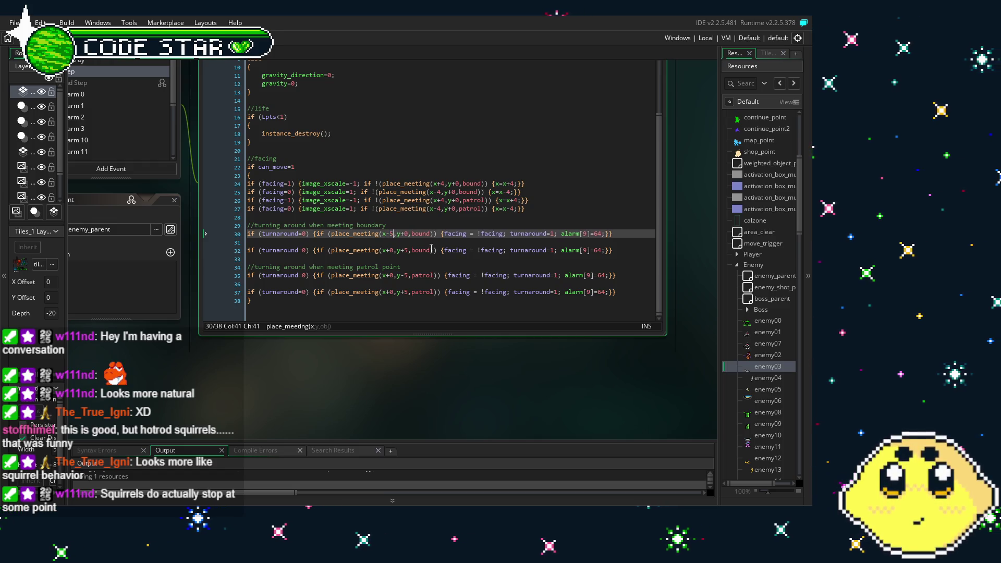
type("5")
Step: Change line 32's boundary check offset to x+5, y+0
key("Down")
key("Down")
key("BackSpace")
type("5")
key("Right")
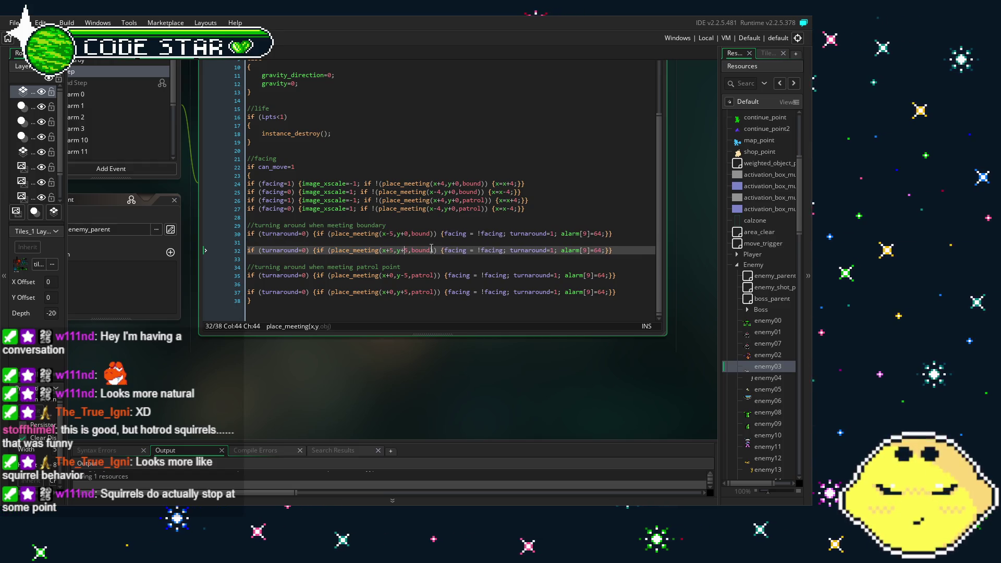
key("Right")
key("Right")
key("Right")
key("BackSpace")
type("0")
key("Down")
key("Down")
key("Down")
Step: Change the patrol-point check offsets on lines 35 and 37 to x-5 and x+5
key("BackSpace")
key("BackSpace")
type("+0")
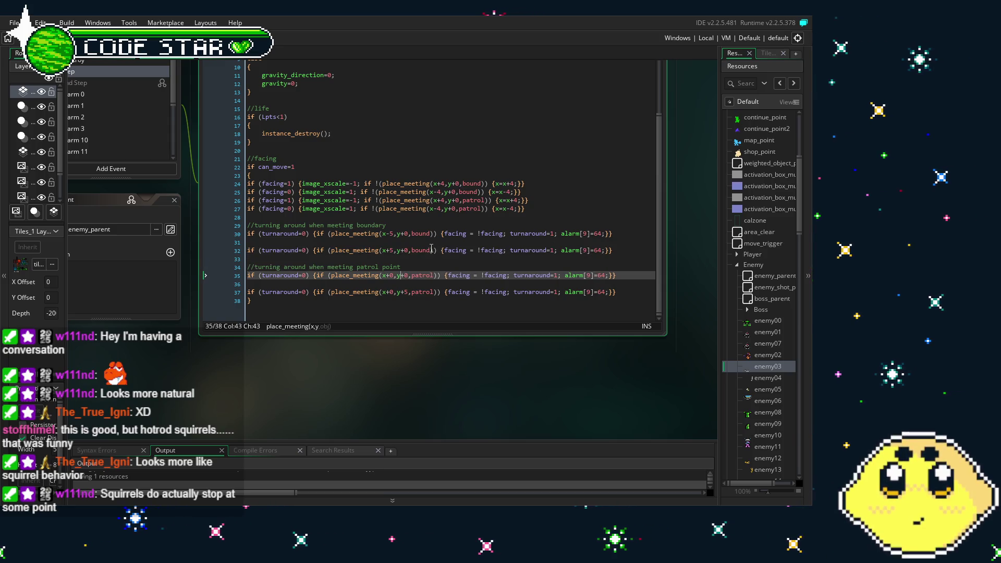
key("Left")
key("Left")
key("Left")
key("BackSpace")
key("BackSpace")
type("-5")
key("Down")
key("Down")
key("ctrl+Right")
key("ctrl+Right")
key("ctrl+Right")
key("BackSpace")
type("5")
key("Right")
key("Right")
key("Right")
key("Right")
key("Right")
key("BackSpace")
Step: Finish line 37's y+0 offset and add an Alarm 9 event to enemy03
type("0")
left_click(452, 218)
left_click_drag(342, 357, 335, 329)
left_click_drag(342, 186, 401, 287)
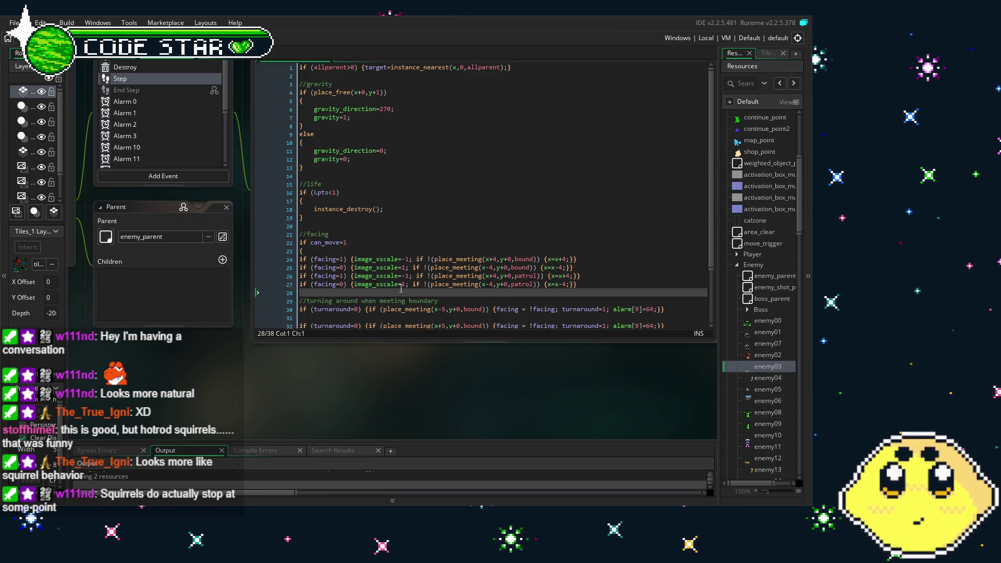
left_click(117, 137)
left_click_drag(235, 145, 271, 164)
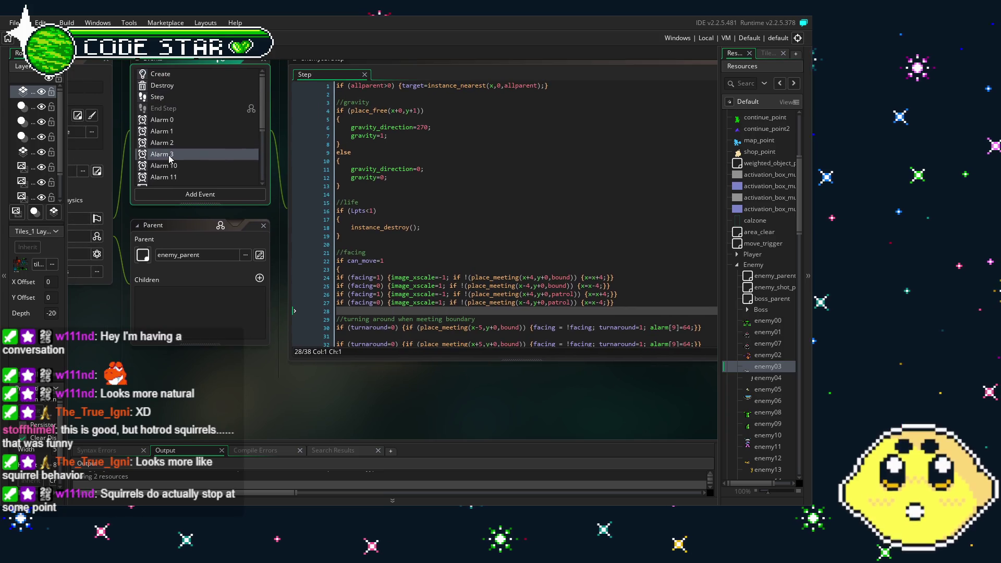
left_click(258, 176)
left_click(208, 194)
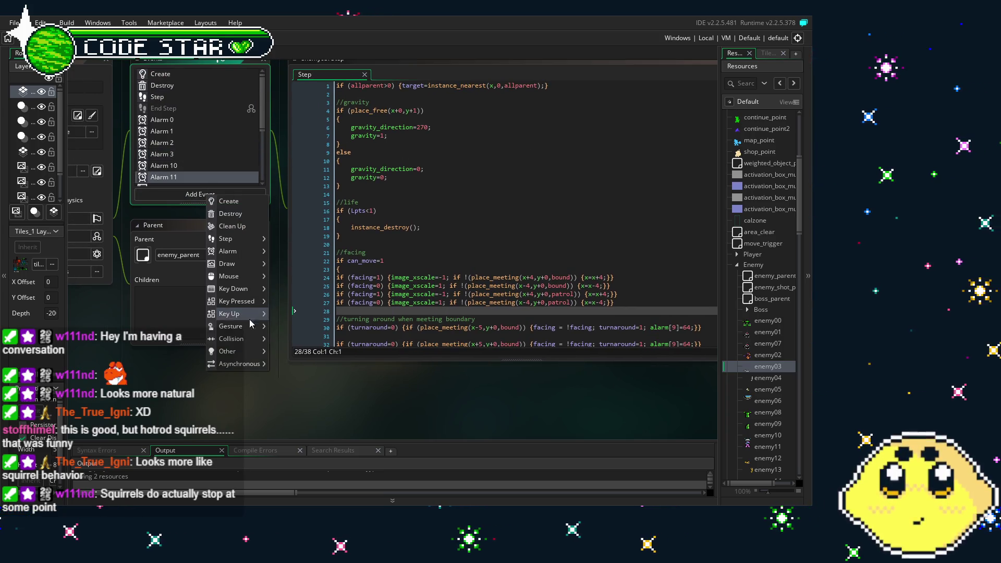
mouse_move(245, 351)
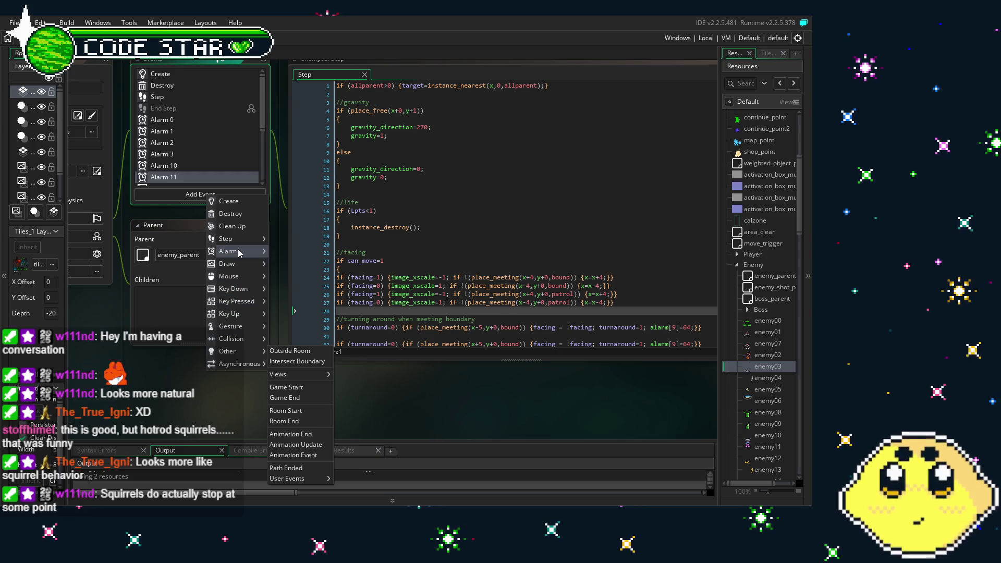
mouse_move(240, 253)
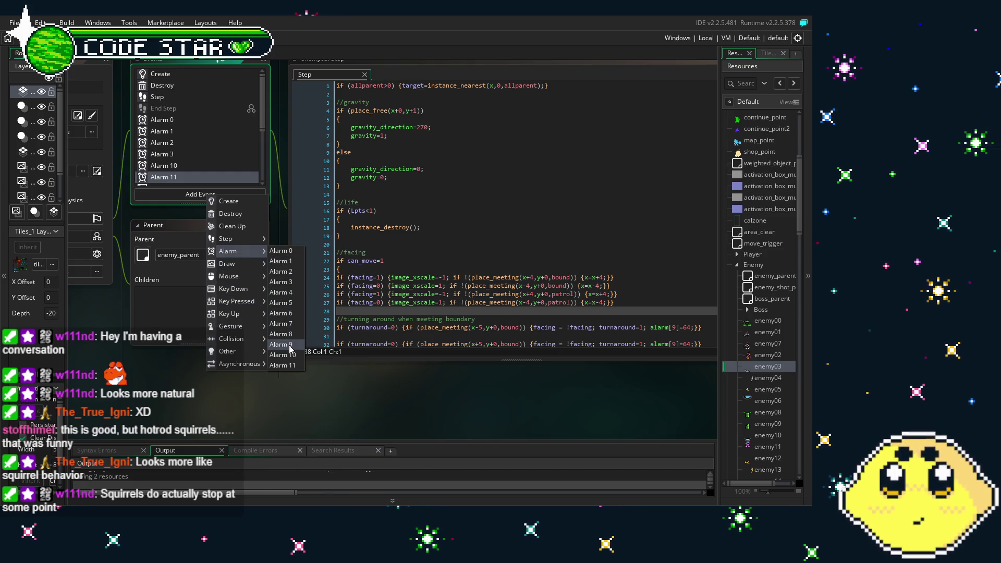
left_click(282, 345)
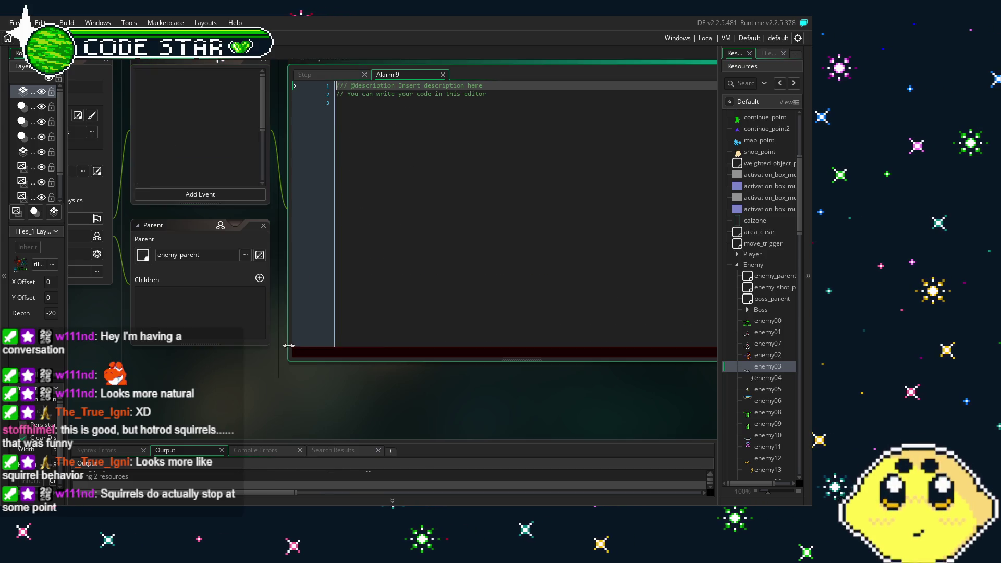
Step: Put turnaround=0 in enemy03's Alarm 9 event and at the end of its Create code
double_click(768, 379)
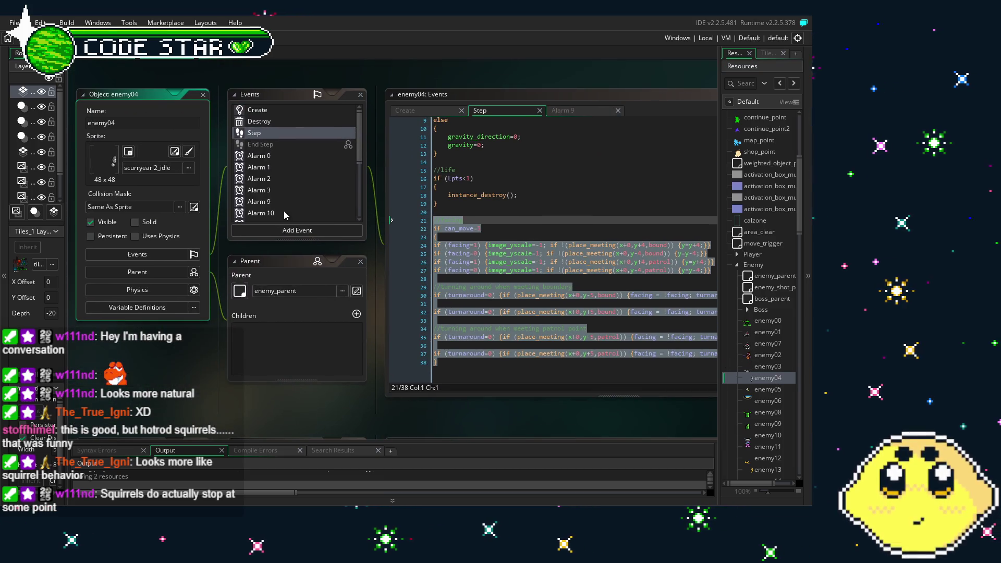
left_click(261, 202)
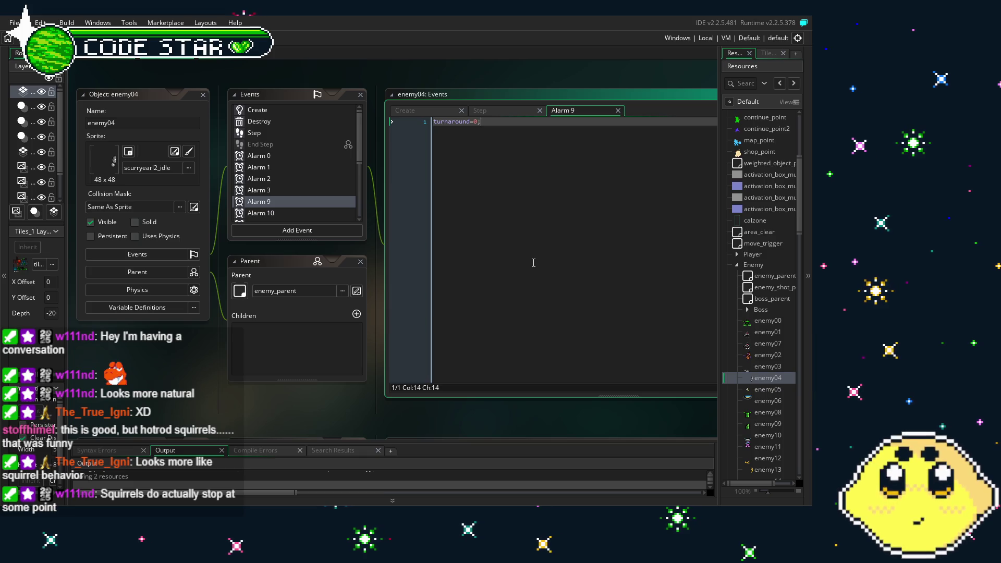
double_click(768, 367)
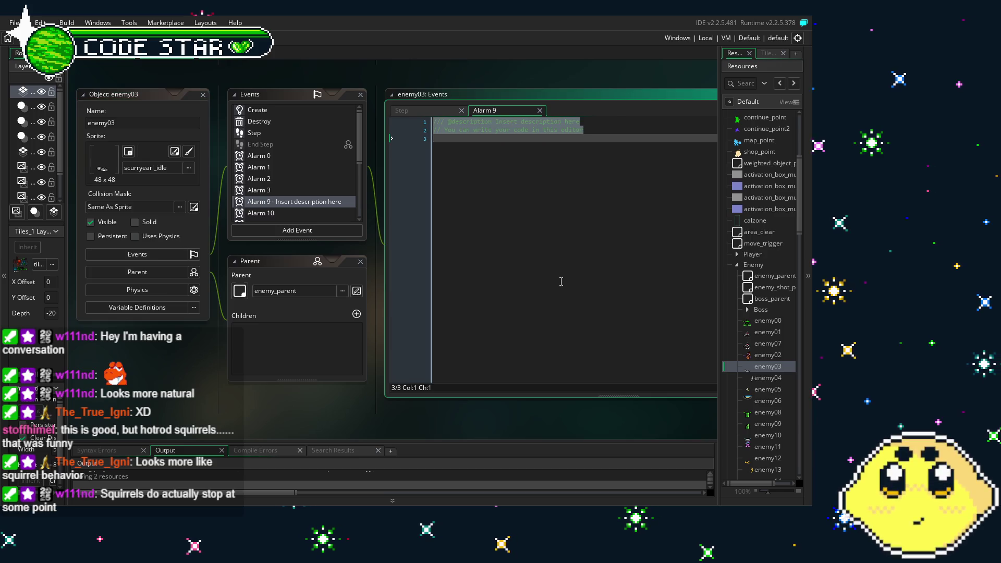
key("BackSpace")
left_click(257, 109)
left_click(527, 213)
key("Return")
Step: Save, check enemy04's bound collision code, and close the object editors to view Park1
key("ctrl+s")
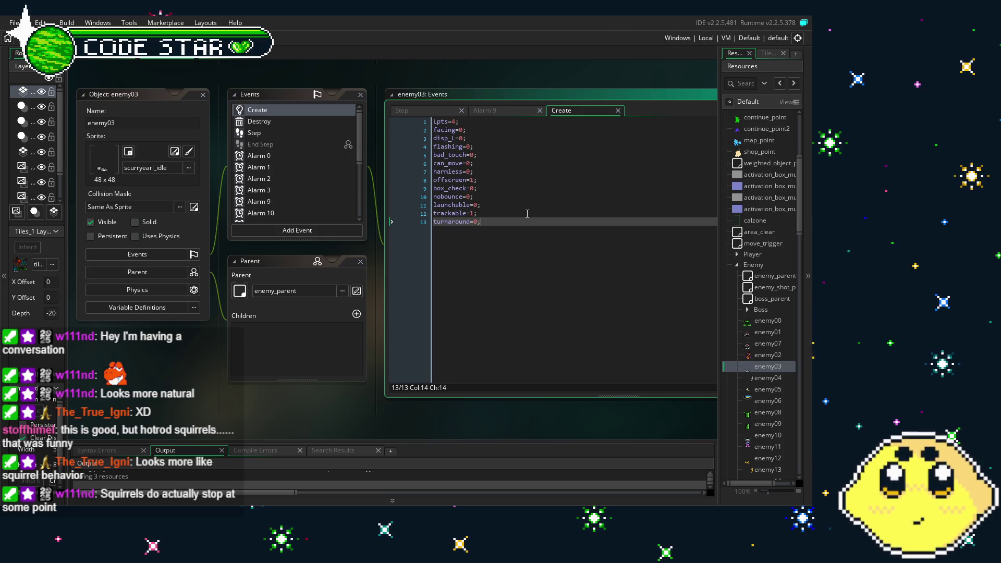
scroll(310, 172, "down", 5)
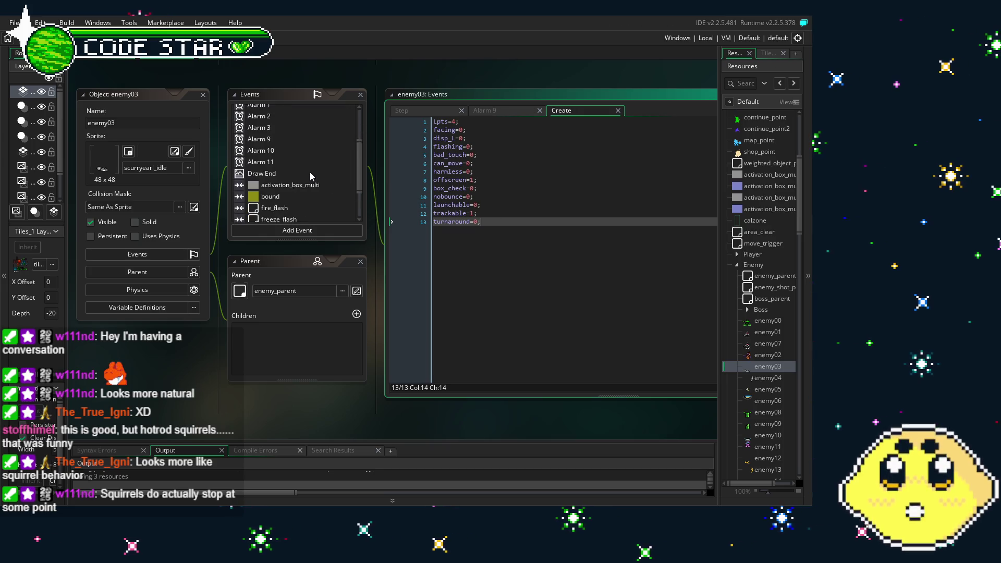
scroll(309, 172, "up", 5)
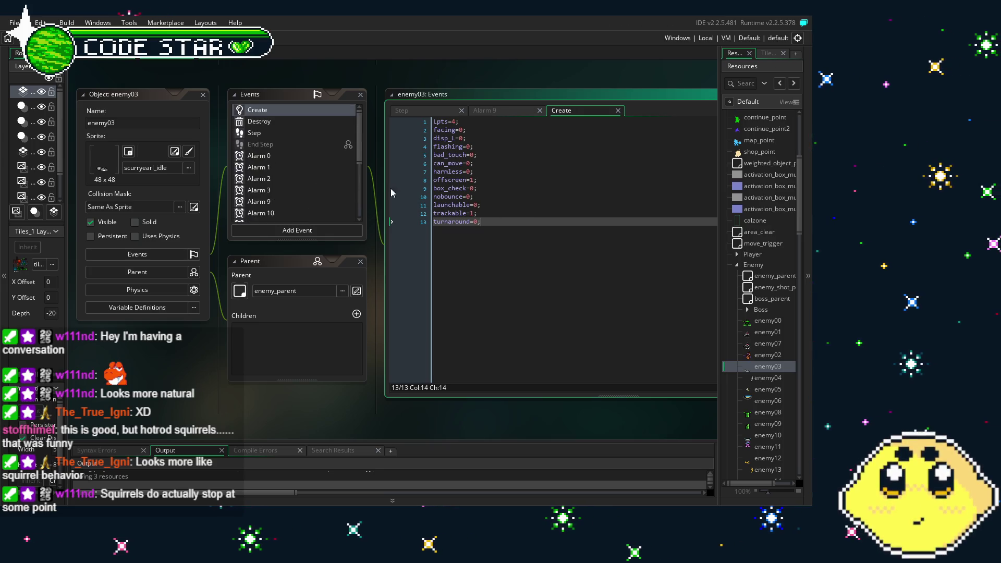
double_click(766, 385)
scroll(278, 192, "down", 3)
left_click(285, 148)
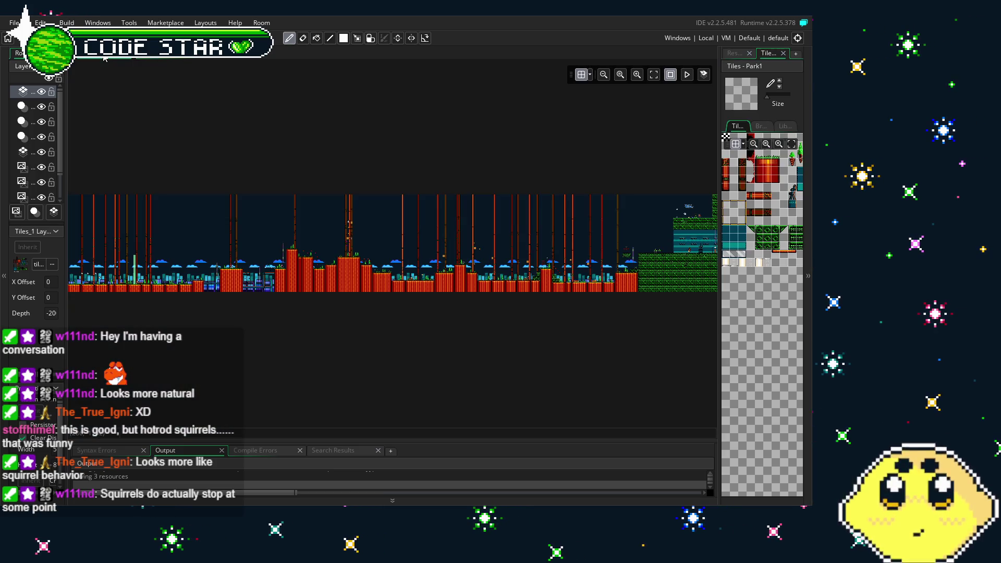
left_click(203, 94)
scroll(388, 243, "right", 3)
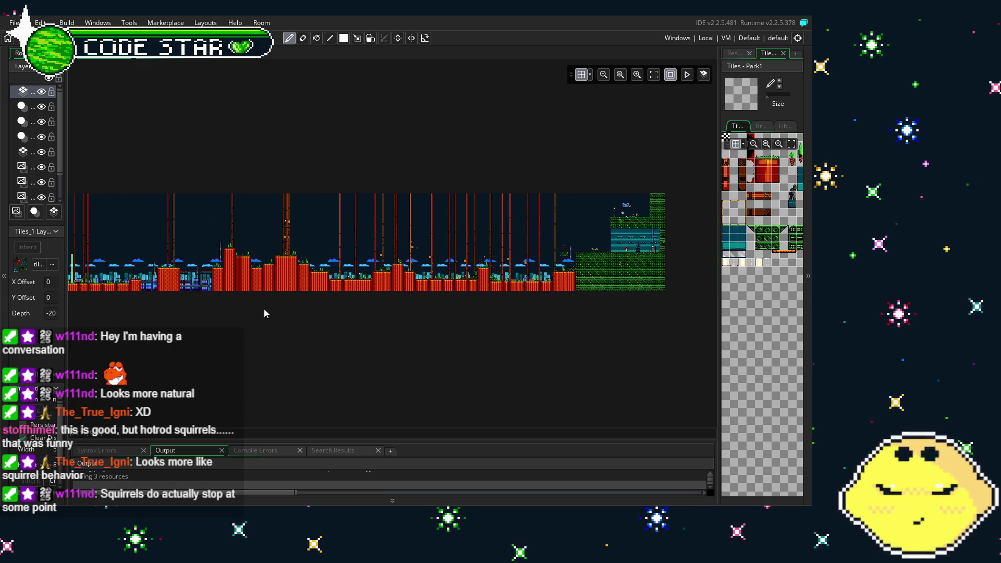
scroll(264, 309, "up", 5)
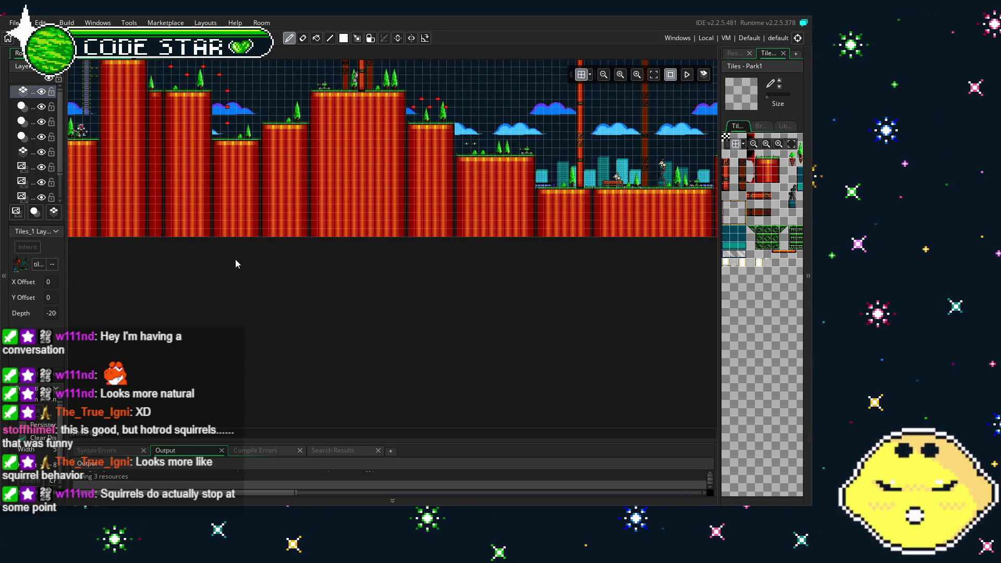
scroll(378, 282, "down", 2)
scroll(377, 282, "down", 1)
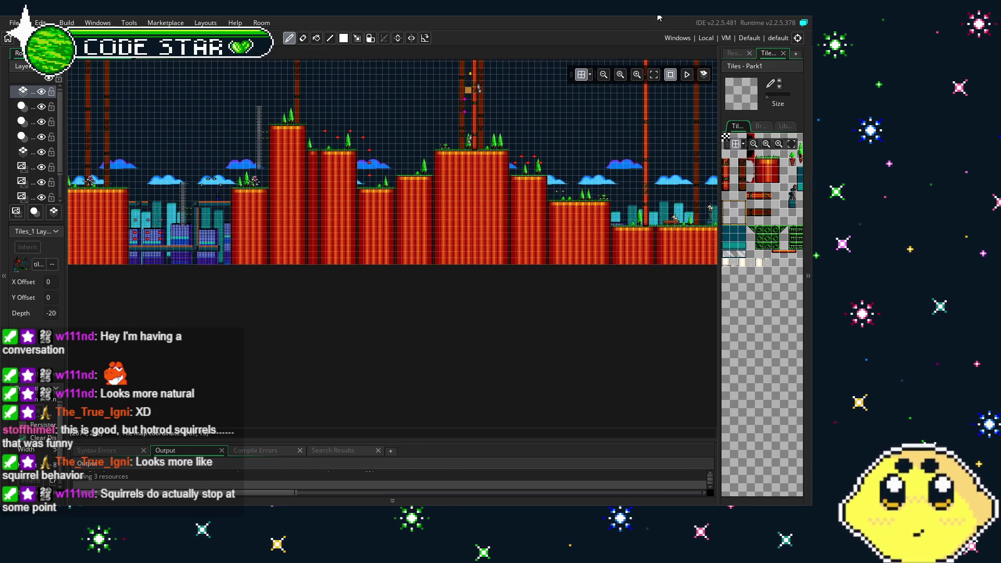
Step: Open enemy04's Step event facing and turn-around code, then reopen enemy03 beside it
left_click(734, 53)
double_click(767, 378)
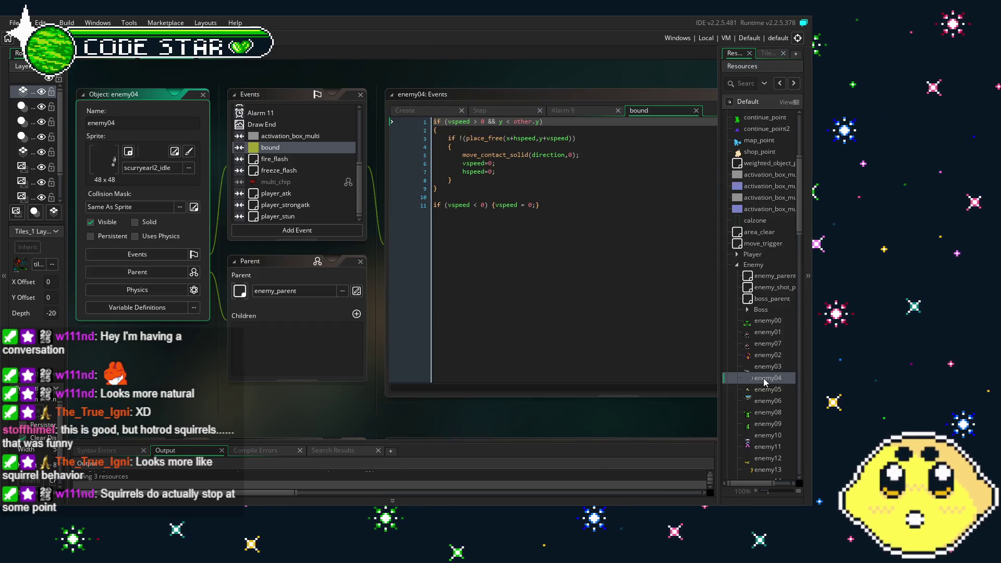
left_click(292, 180)
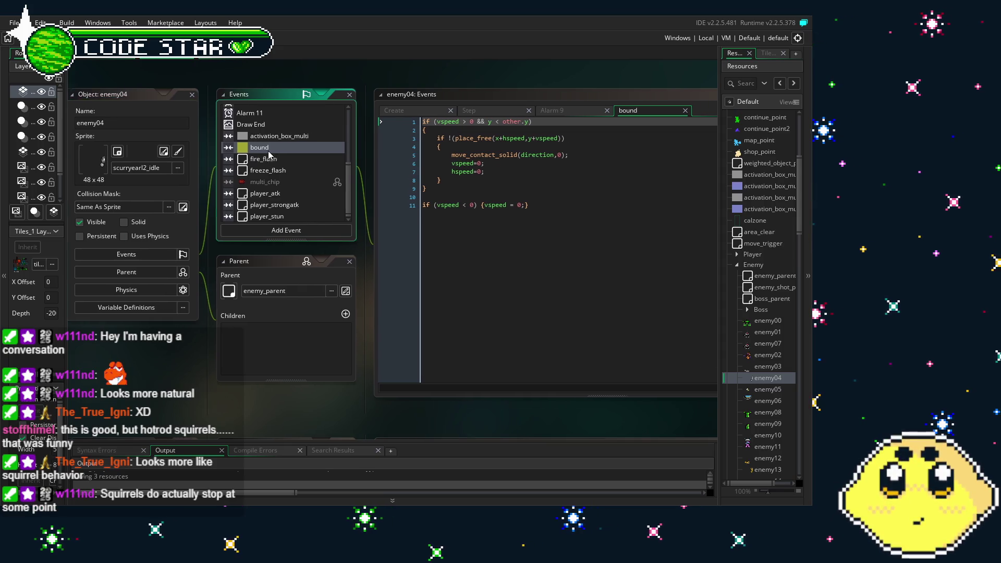
scroll(255, 167, "up", 1)
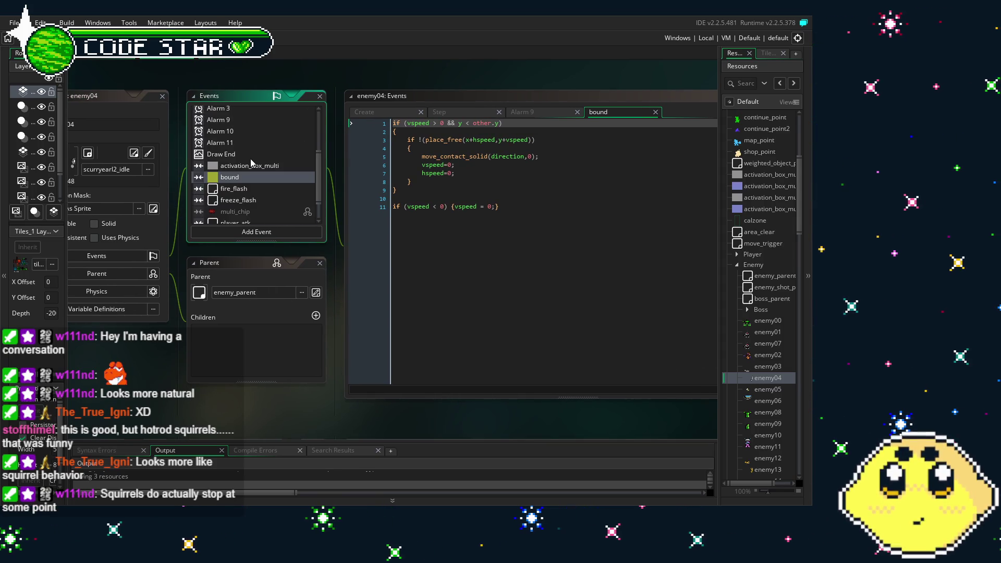
scroll(240, 140, "up", 3)
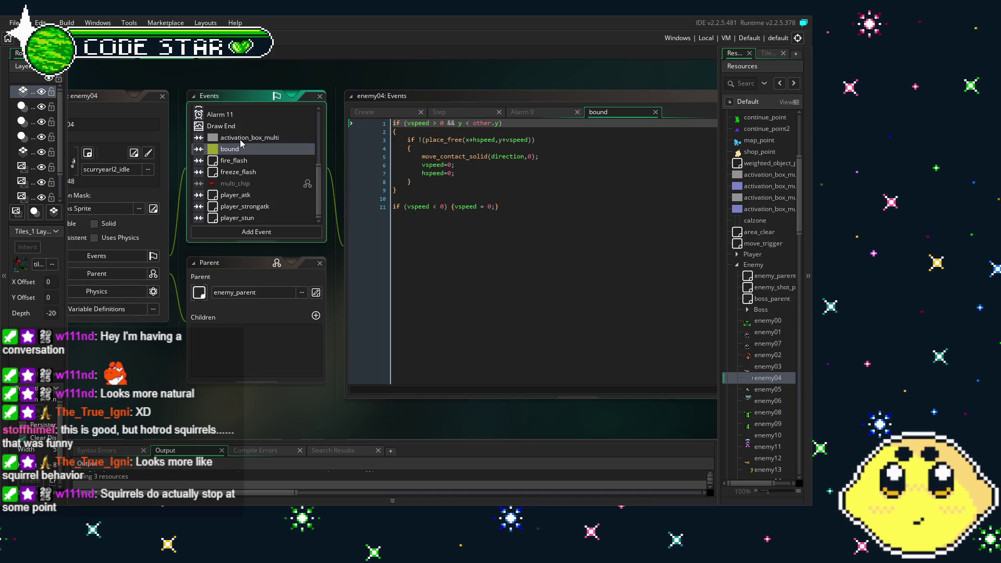
left_click(238, 138)
left_click(512, 271)
double_click(779, 367)
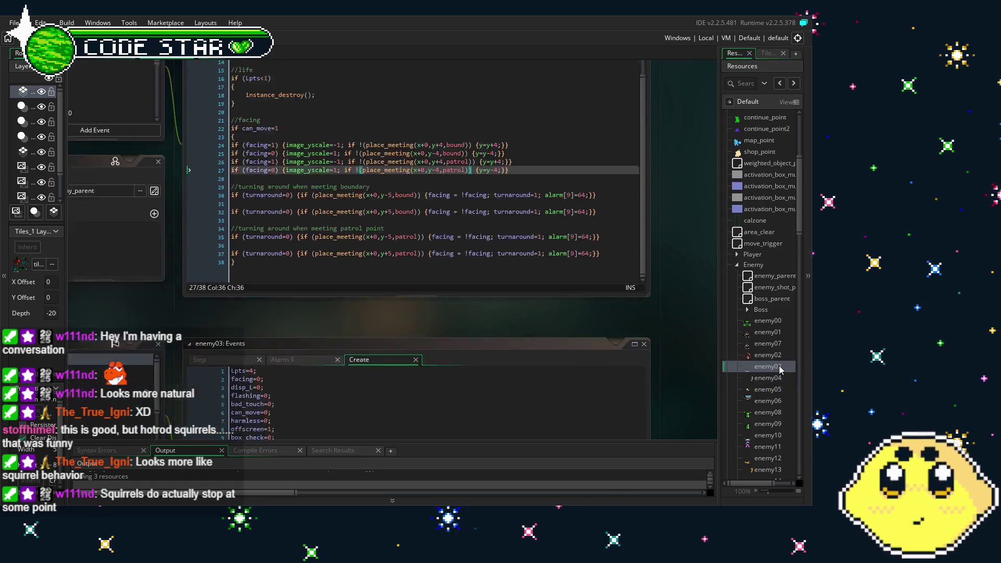
Step: Open enemy03's Destroy and Step events to review the horizontal facing code, then return to Park1
scroll(286, 176, "down", 3)
scroll(286, 176, "down", 2)
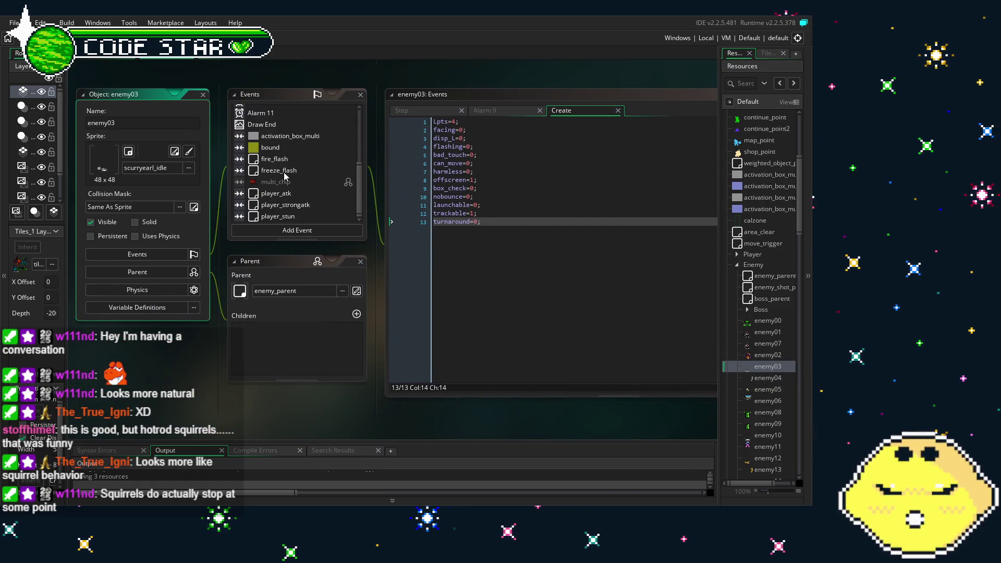
scroll(278, 169, "up", 5)
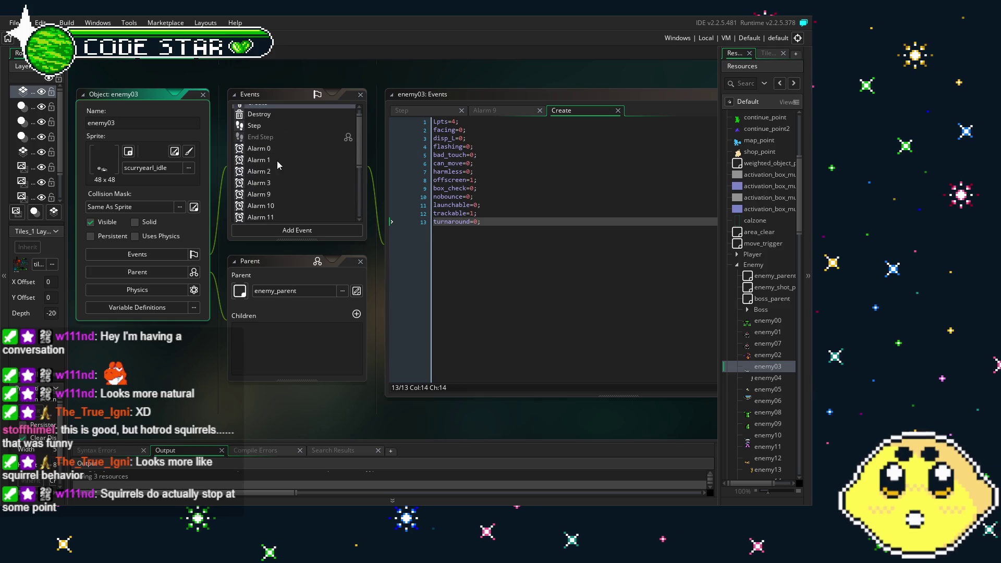
scroll(277, 166, "down", 3)
scroll(276, 165, "up", 3)
double_click(270, 123)
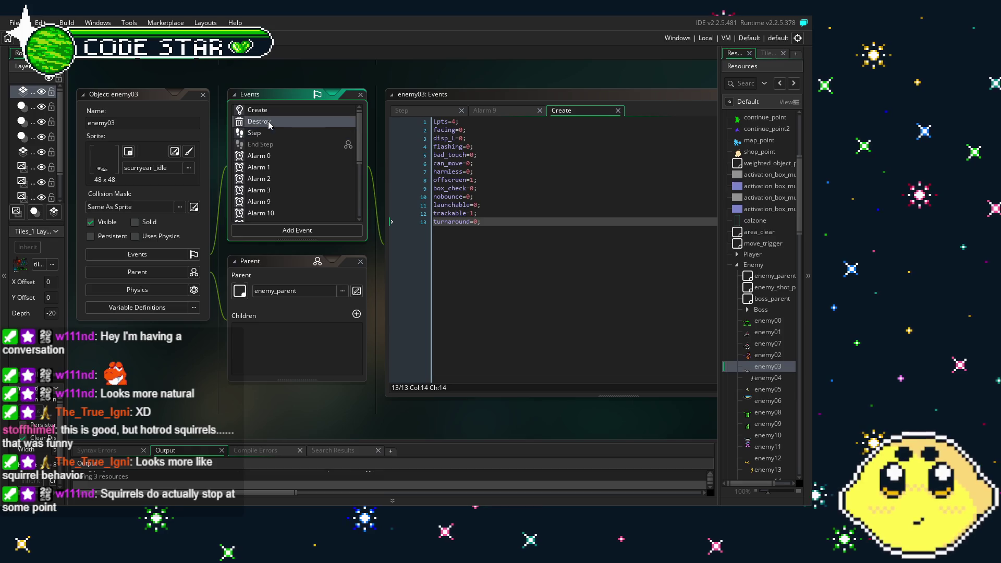
double_click(256, 132)
scroll(209, 230, "down", 3)
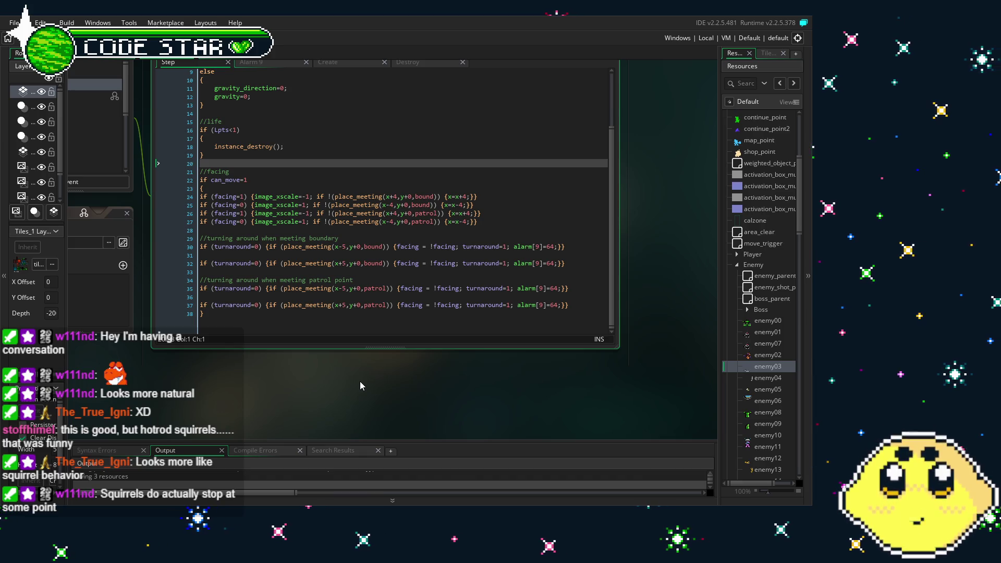
left_click_drag(355, 383, 436, 391)
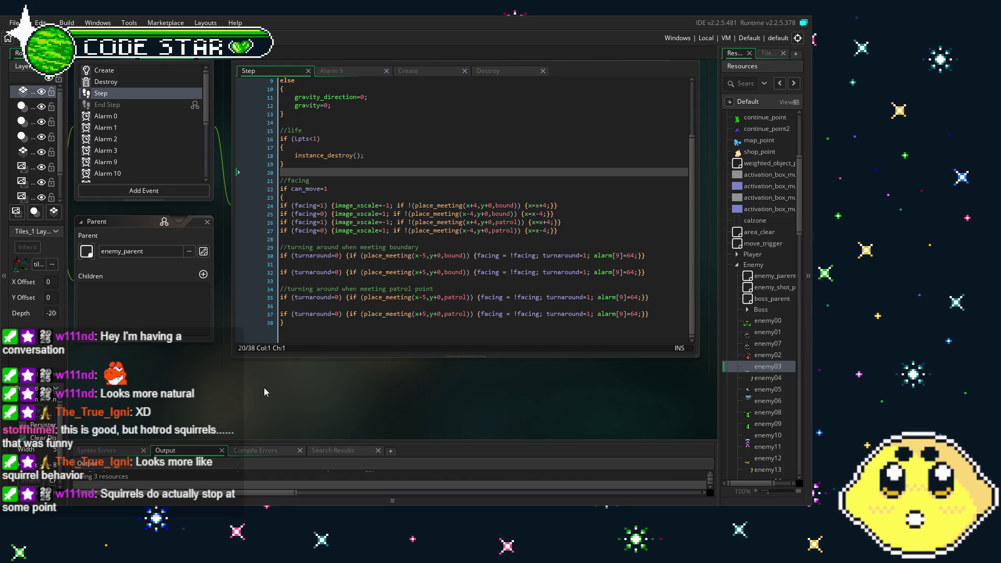
left_click_drag(264, 387, 324, 387)
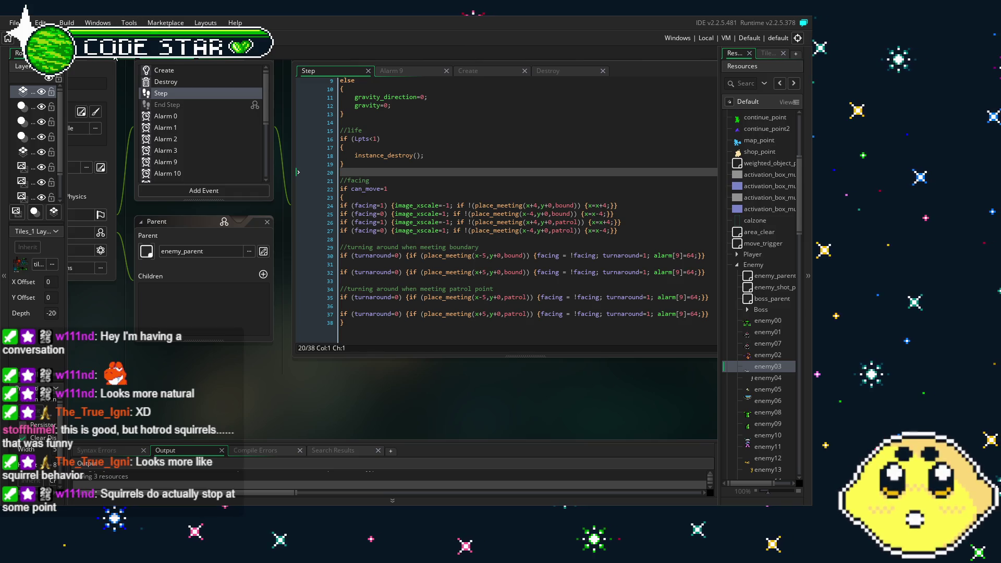
key("ctrl+Tab")
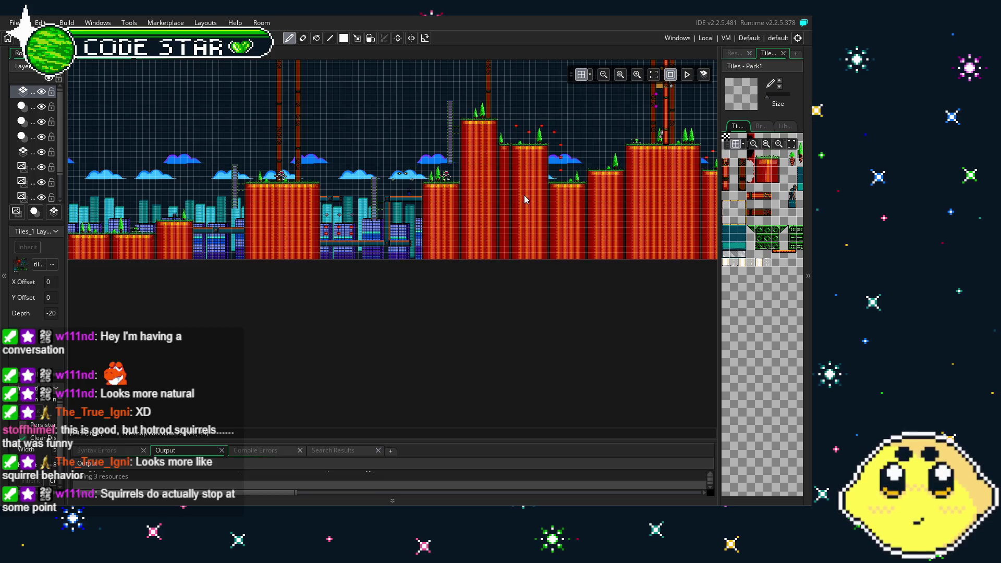
Step: Drag an enemy03 instance onto the bridge between the buildings on the Instances_1 layer
left_click_drag(524, 195, 325, 196)
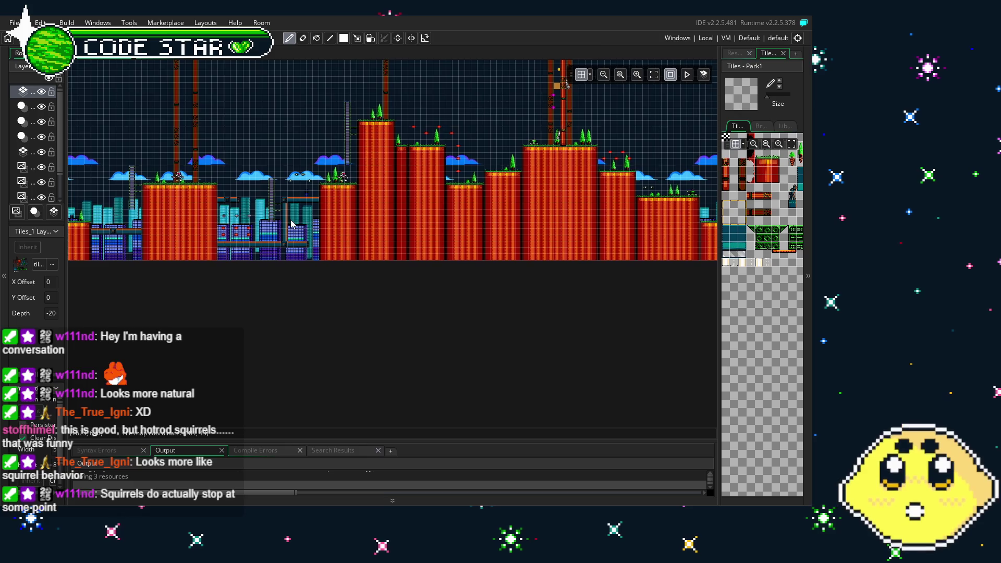
scroll(256, 233, "up", 5)
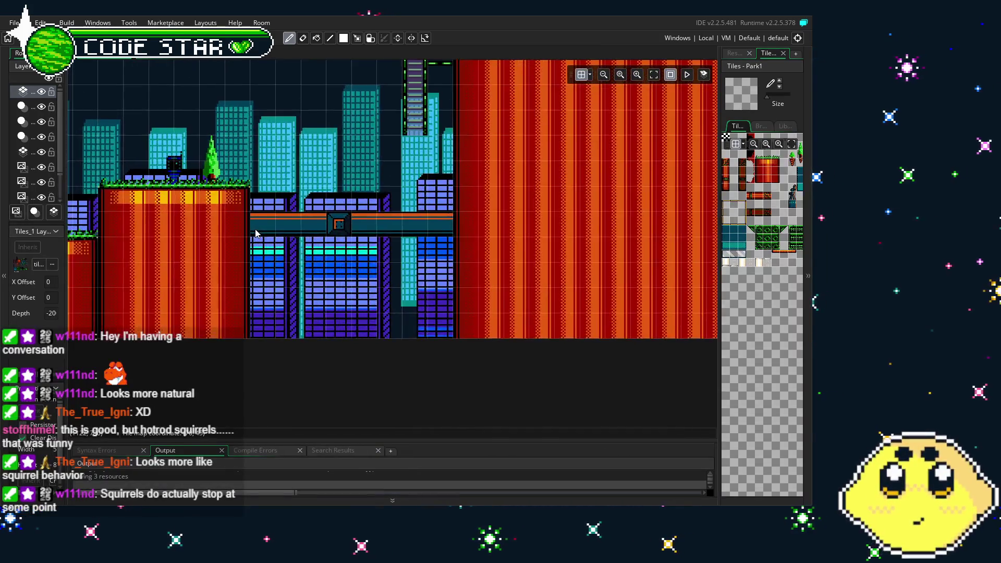
left_click(739, 53)
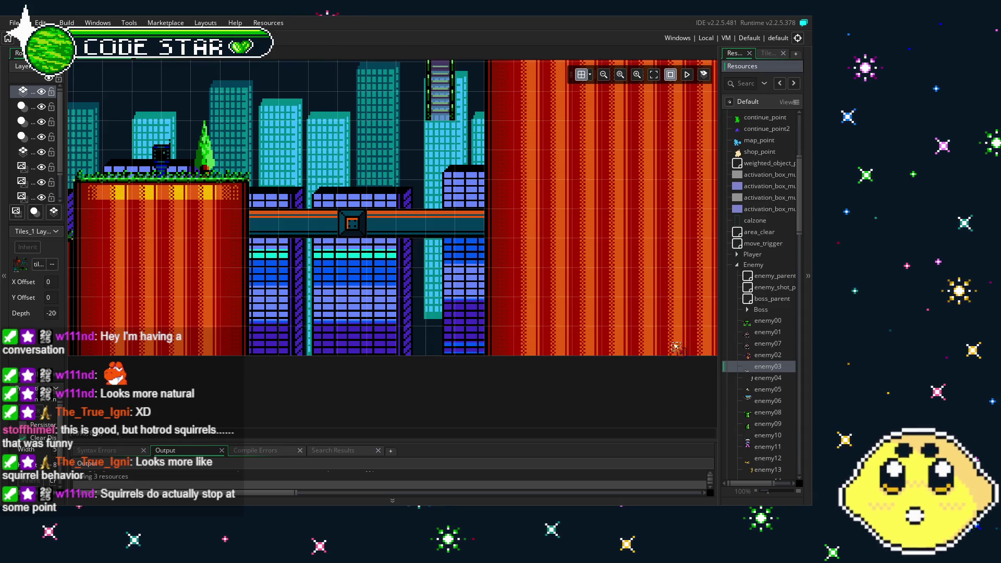
left_click(92, 161)
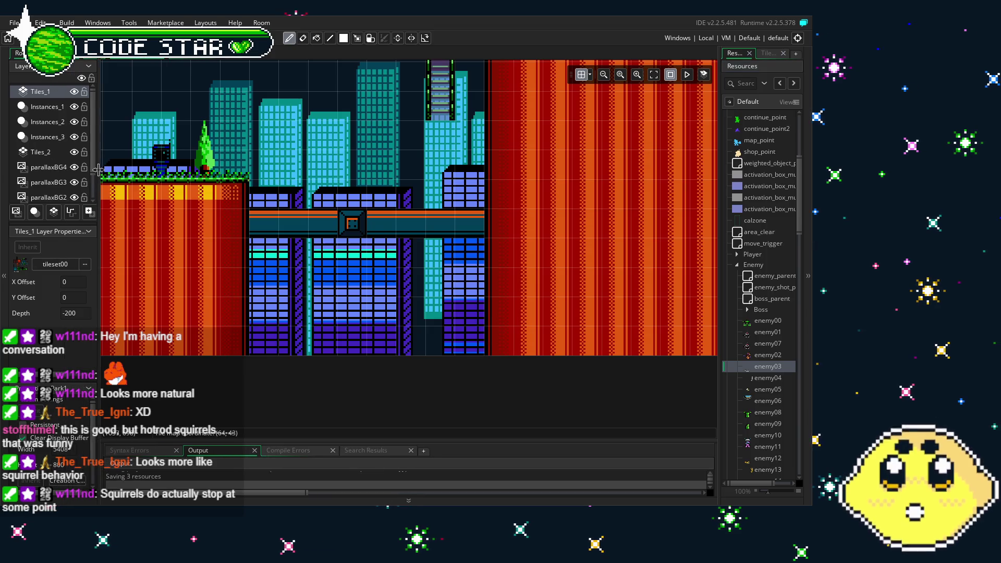
left_click(45, 110)
mouse_move(758, 367)
left_mouse_down()
mouse_move(360, 169)
mouse_move(360, 201)
left_mouse_up()
left_click_drag(197, 97, 243, 141)
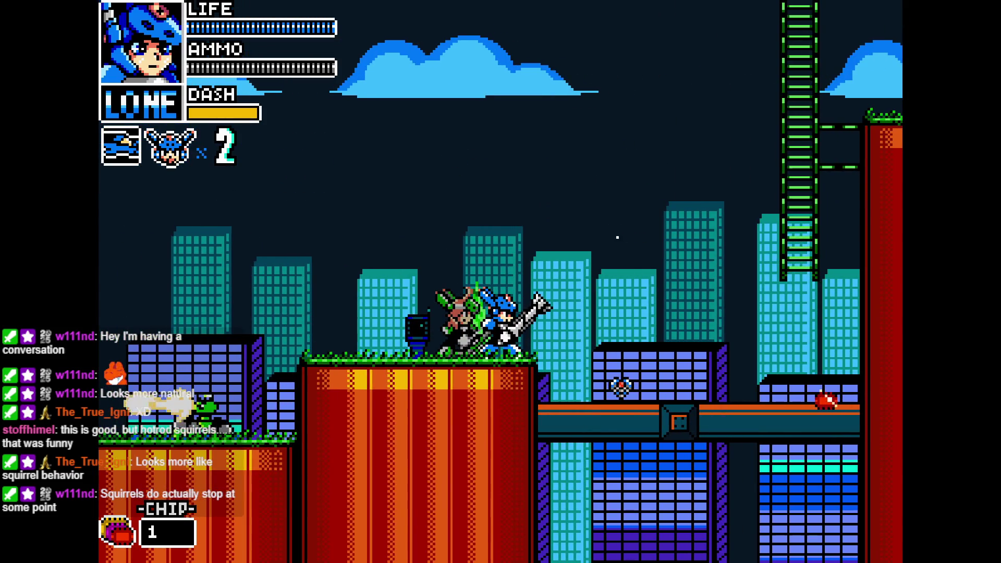
Step: Close the running game with Escape to return to the Park1 room editor
key("Escape")
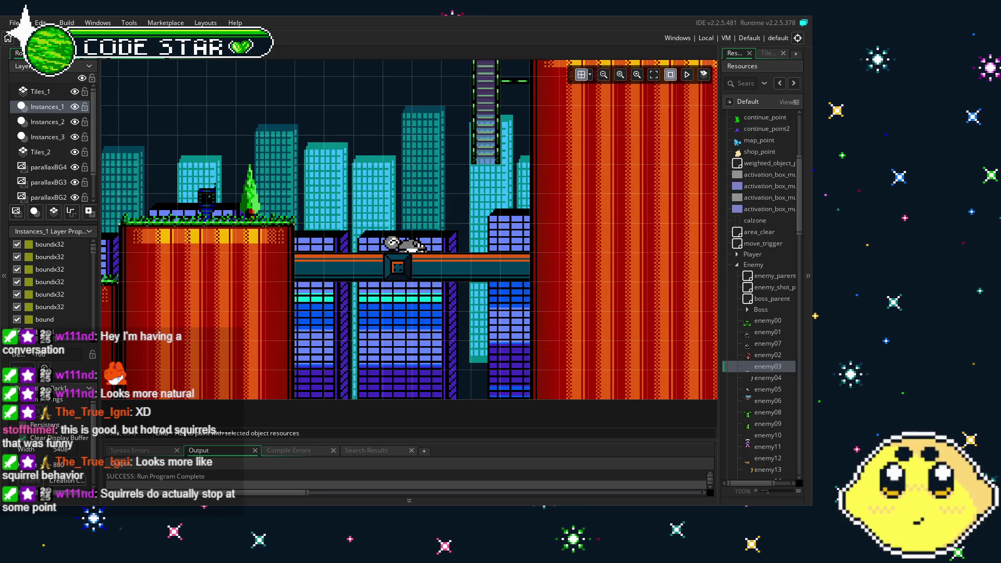
Step: Read through enemy03's Step code, then drag the Park1 squirrel up off the walkway
scroll(457, 306, "up", 3)
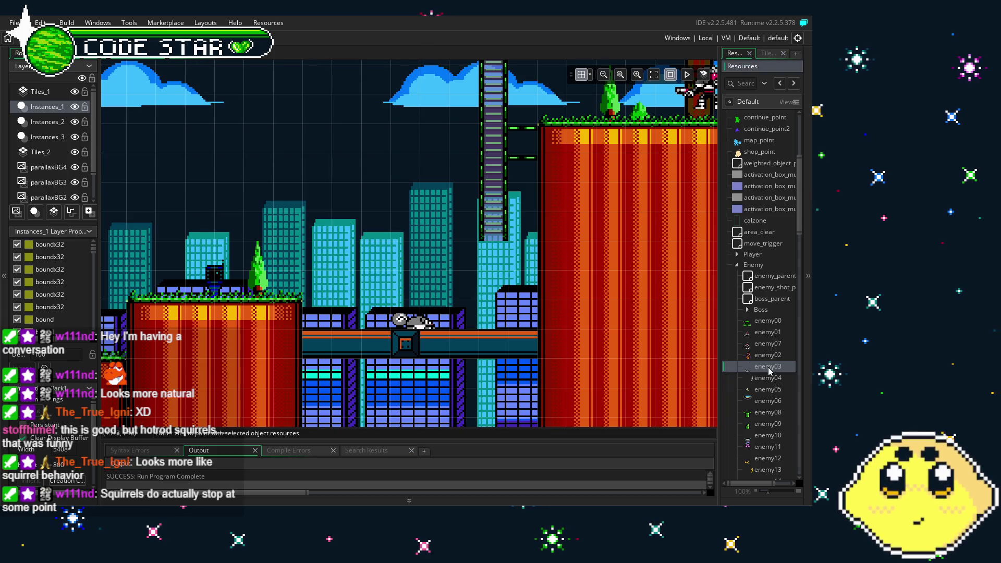
double_click(770, 367)
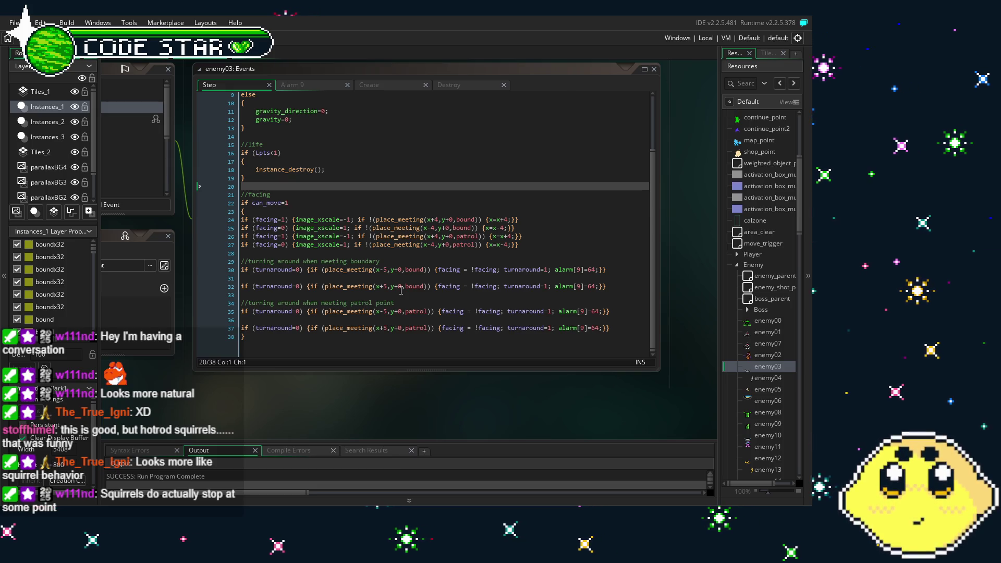
left_click_drag(341, 383, 371, 339)
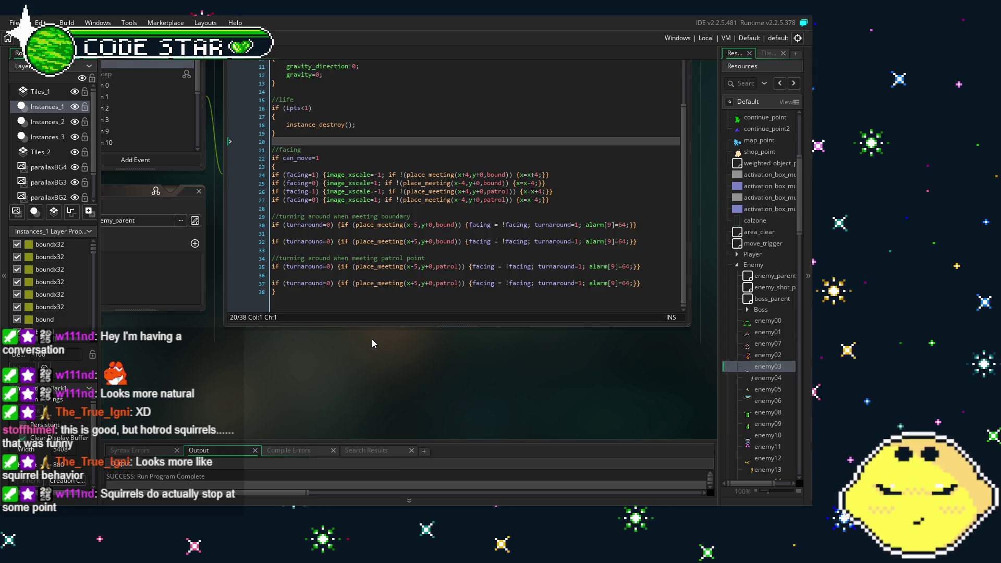
left_click(159, 52)
mouse_move(416, 305)
left_mouse_down()
mouse_move(384, 245)
mouse_move(359, 246)
mouse_move(241, 184)
mouse_move(210, 184)
mouse_move(615, 166)
mouse_move(344, 207)
mouse_move(339, 237)
mouse_move(299, 253)
left_mouse_up()
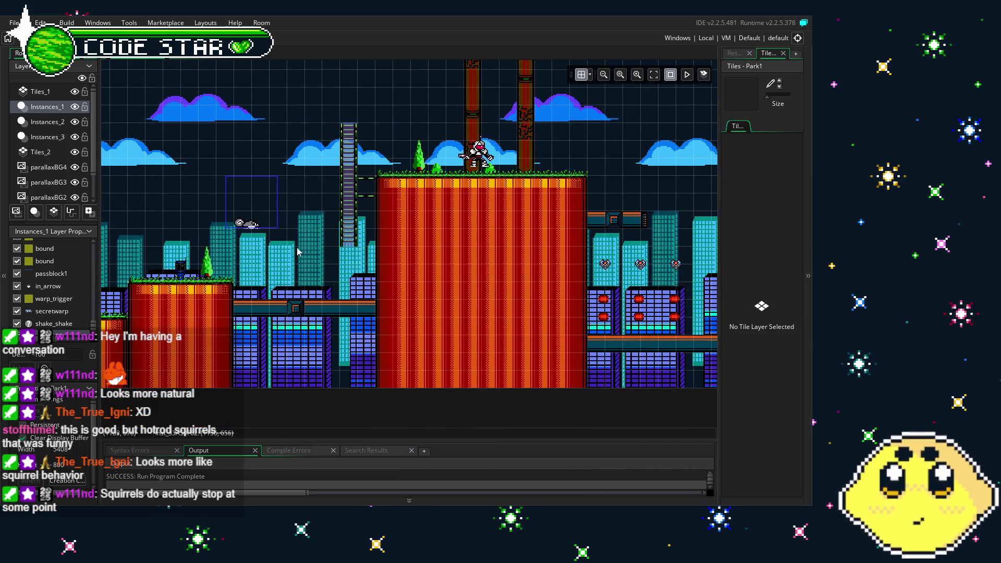
Step: Drag the squirrel enemy across Park1 onto the park section's ground
mouse_move(233, 223)
left_mouse_down()
mouse_move(443, 174)
mouse_move(361, 175)
mouse_move(248, 196)
left_mouse_up()
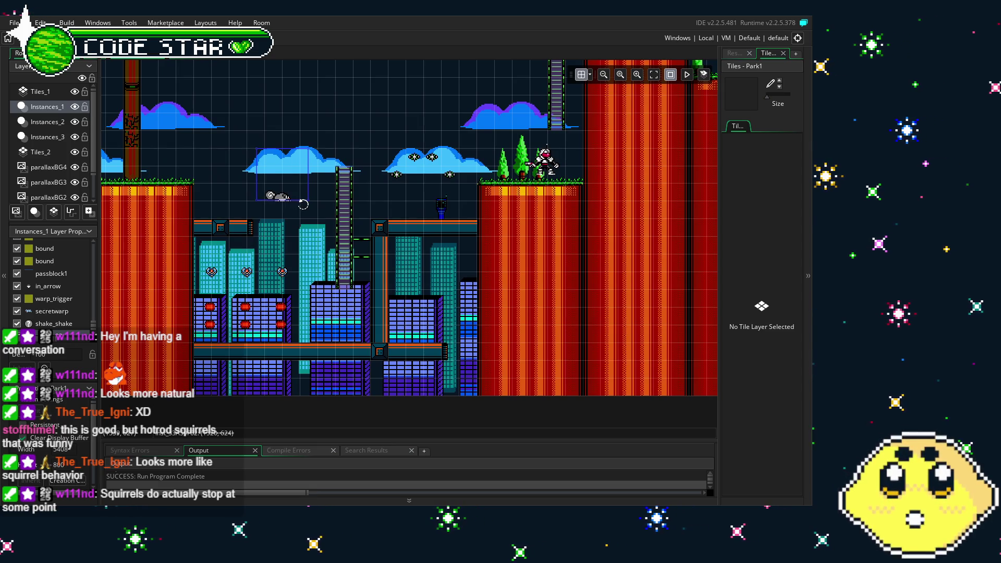
left_click_drag(306, 205, 508, 269)
scroll(501, 256, "right", 10)
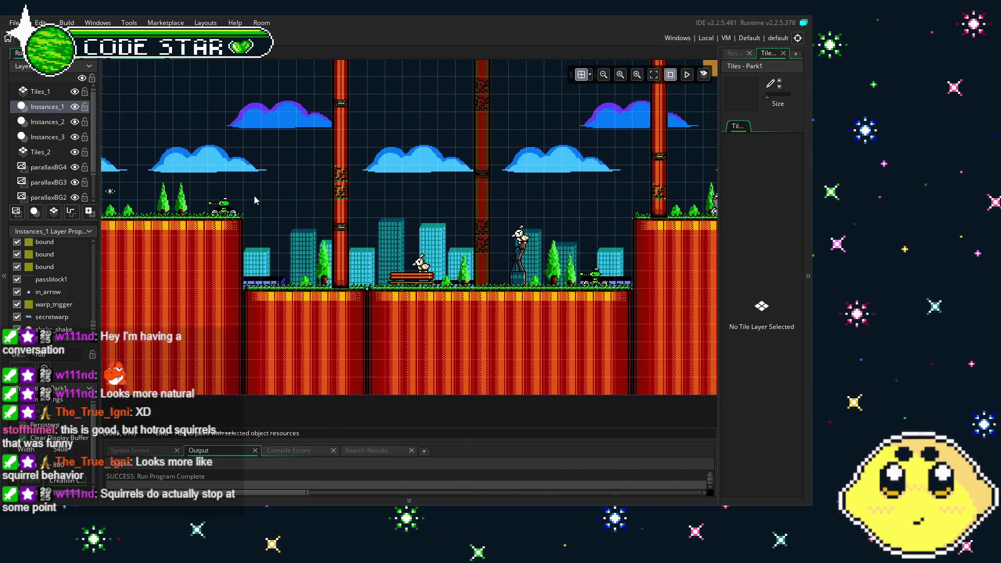
scroll(492, 240, "right", 10)
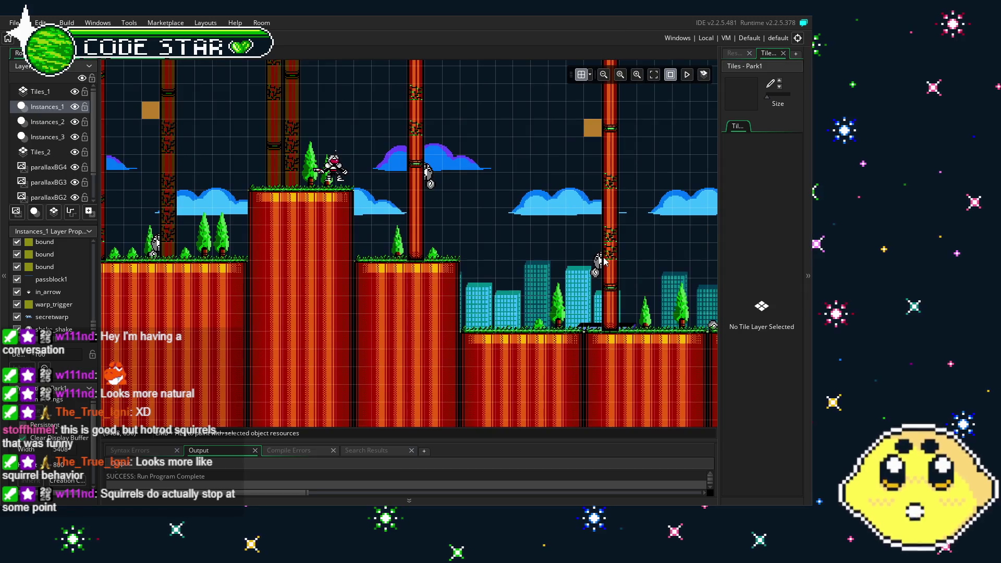
scroll(373, 277, "up", 2)
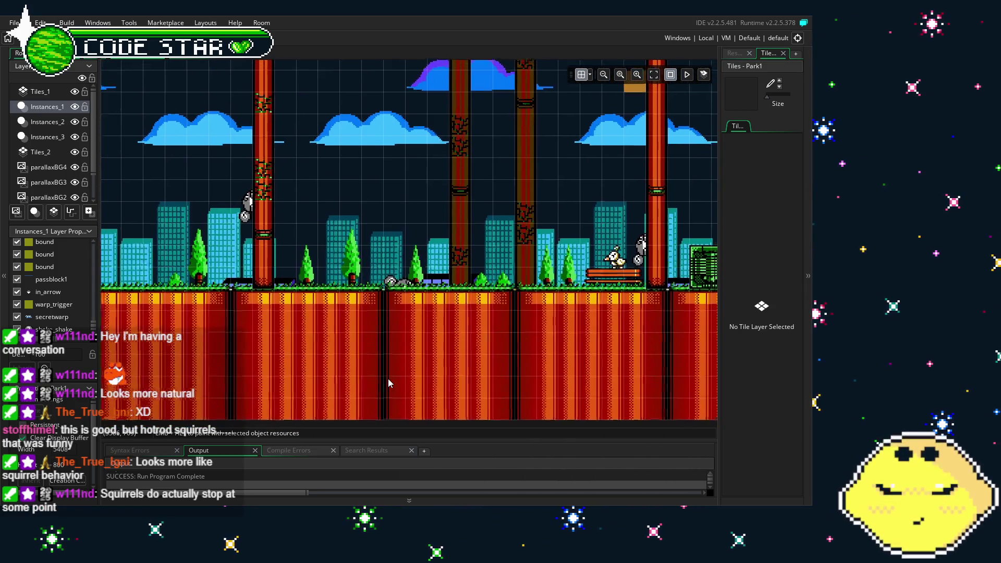
left_click(392, 290)
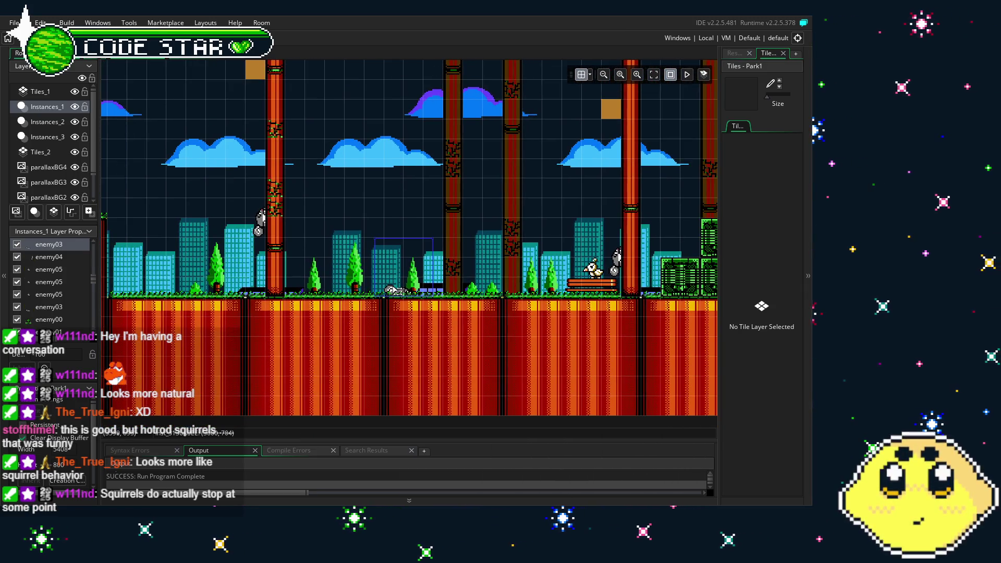
left_click(352, 293)
scroll(333, 292, "right", 2)
scroll(307, 293, "down", 2)
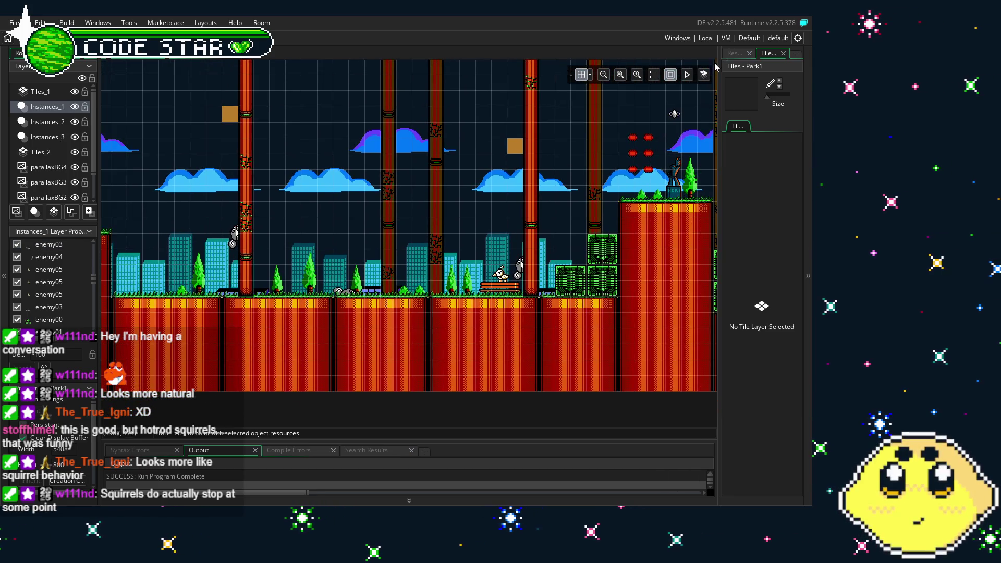
Step: Inspect the Instances_2 and Instances_3 layers and their placed instances, then build and run the game
left_click(735, 53)
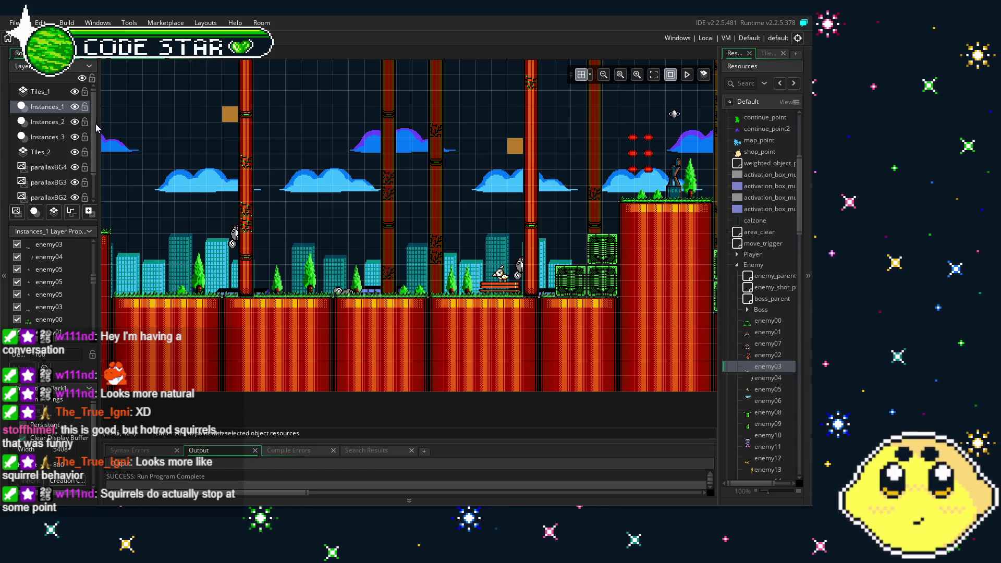
left_click(40, 123)
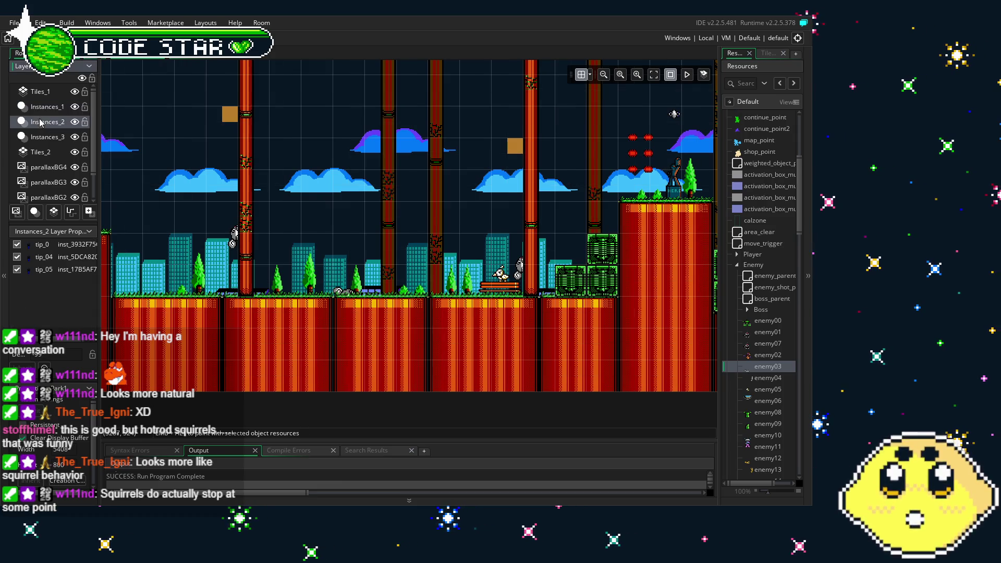
left_click(43, 137)
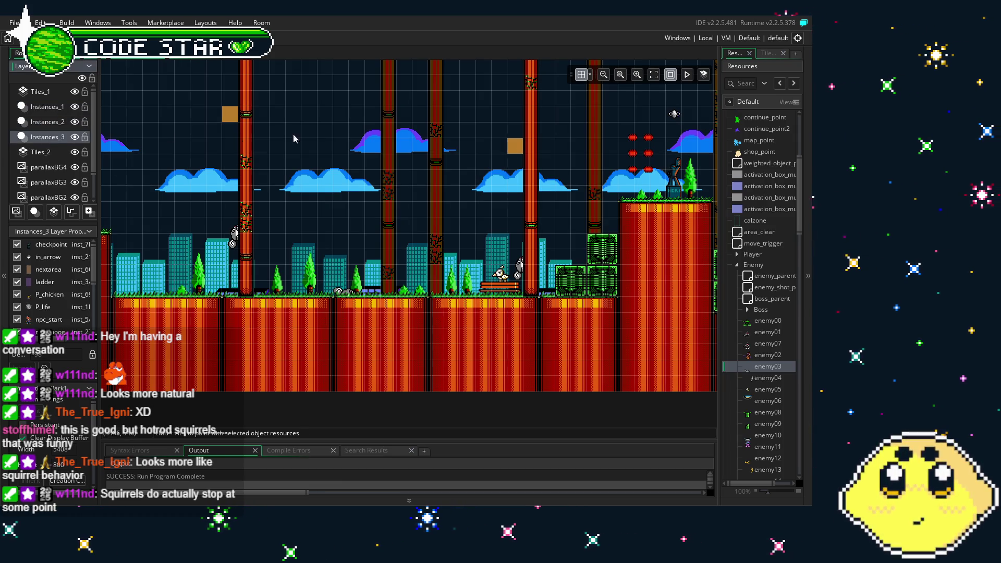
left_click(515, 148)
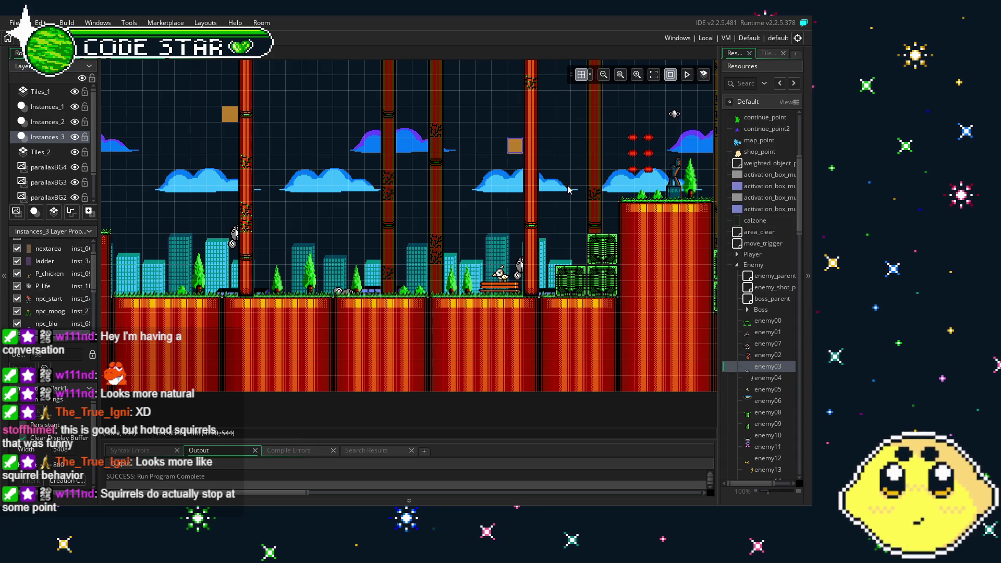
left_click(468, 287)
scroll(384, 297, "up", 2)
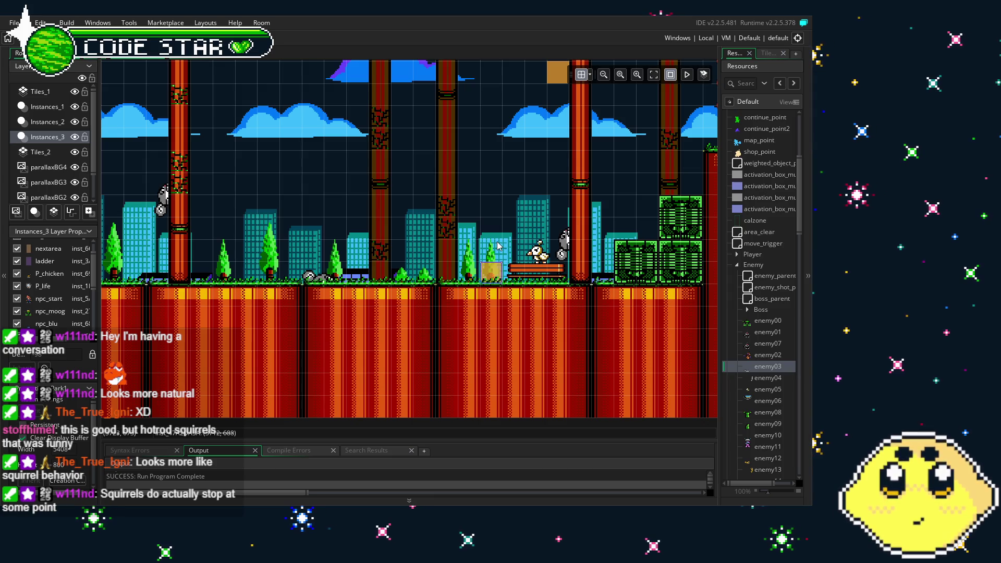
scroll(498, 245, "down", 2)
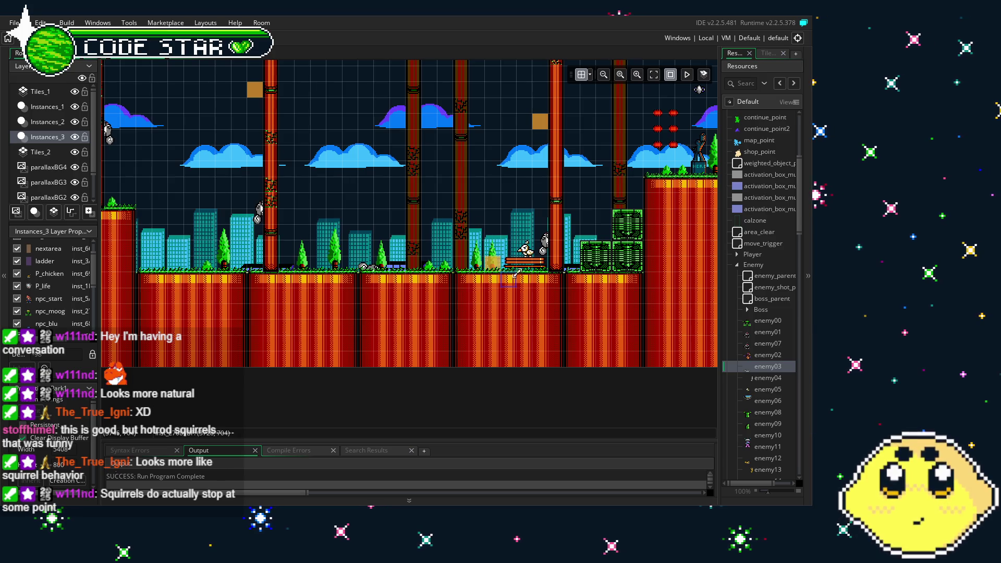
scroll(265, 307, "up", 2)
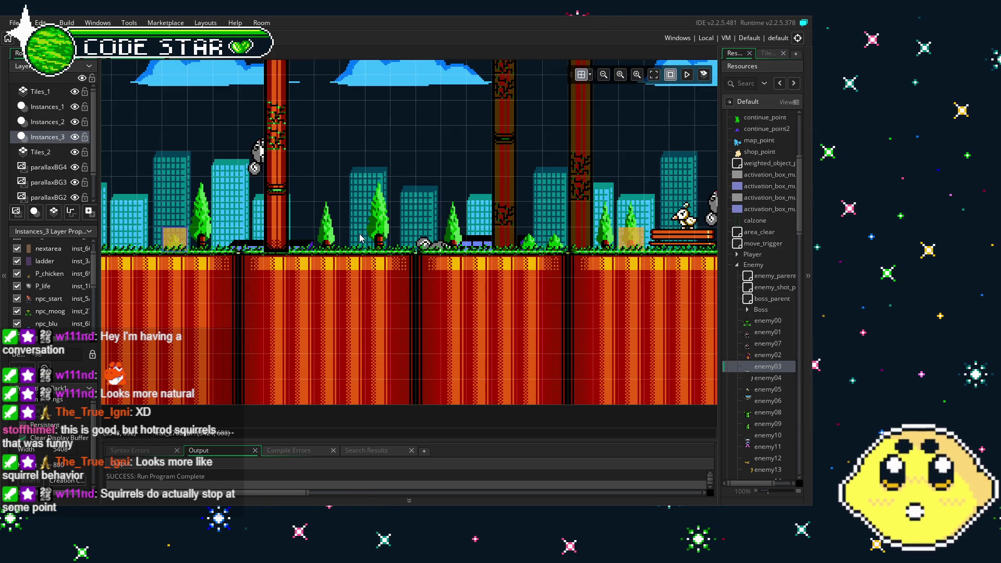
scroll(184, 196, "down", 2)
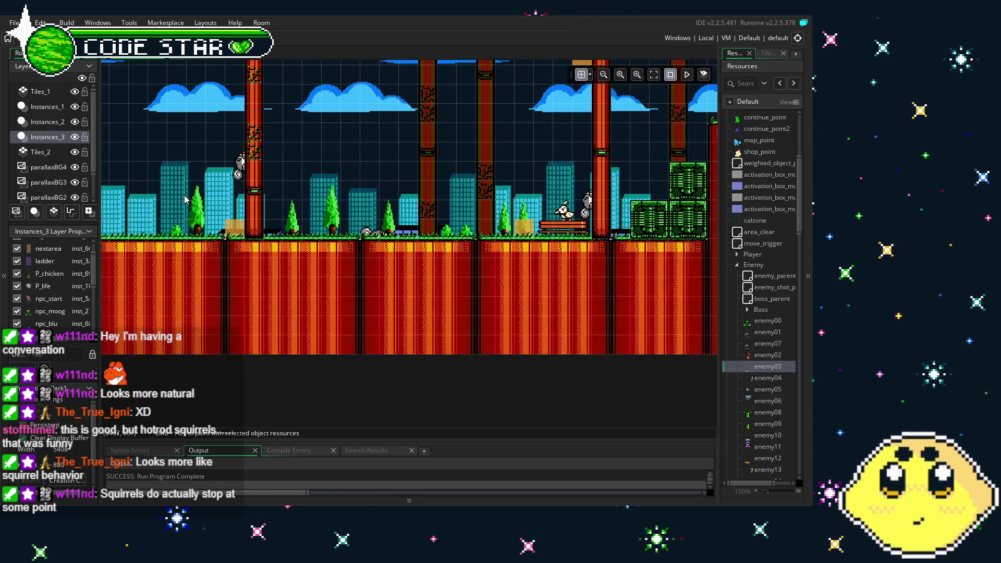
scroll(184, 195, "down", 2)
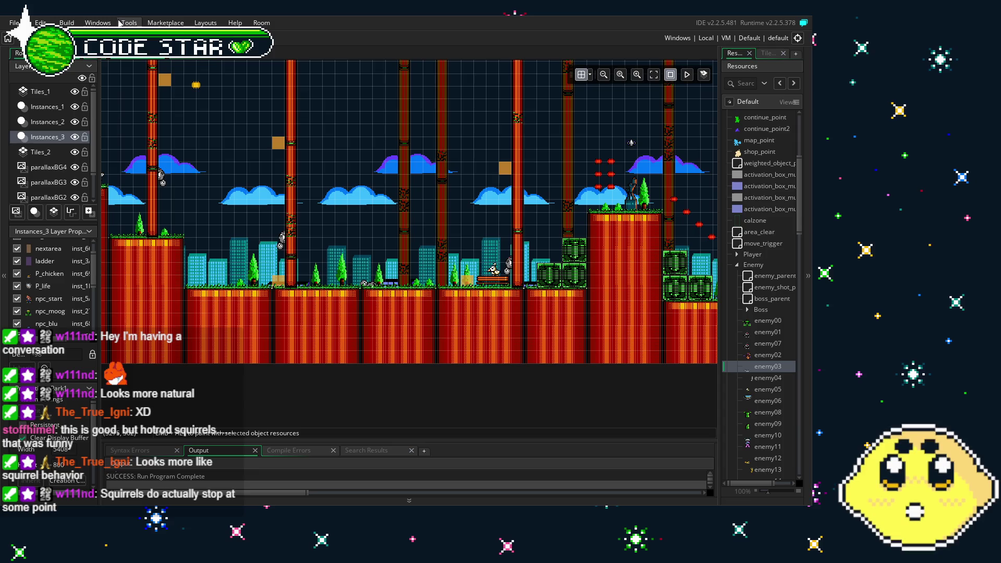
key("F5")
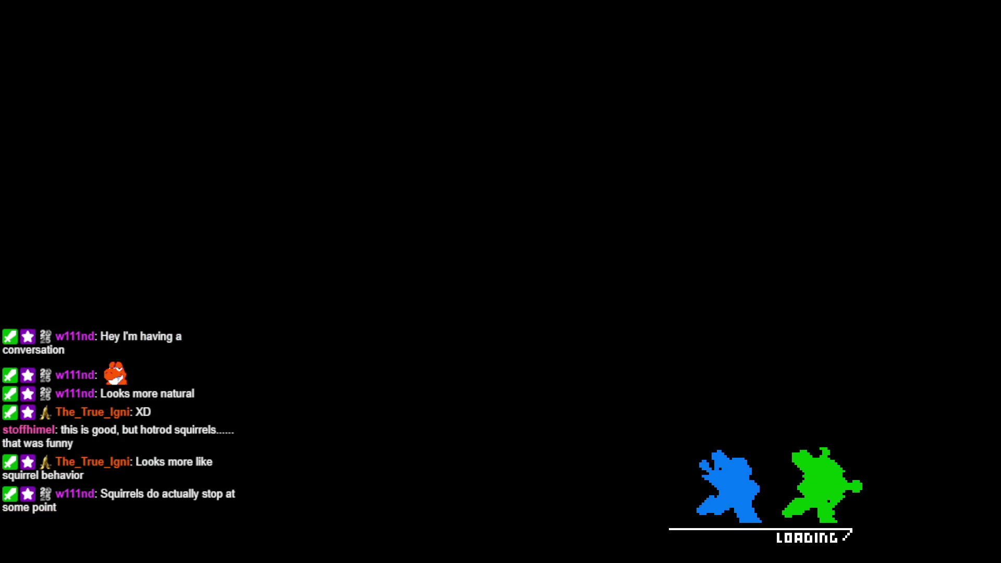
Step: Start a solo game and run, jump and slash right through the city up the ladder
key("Return")
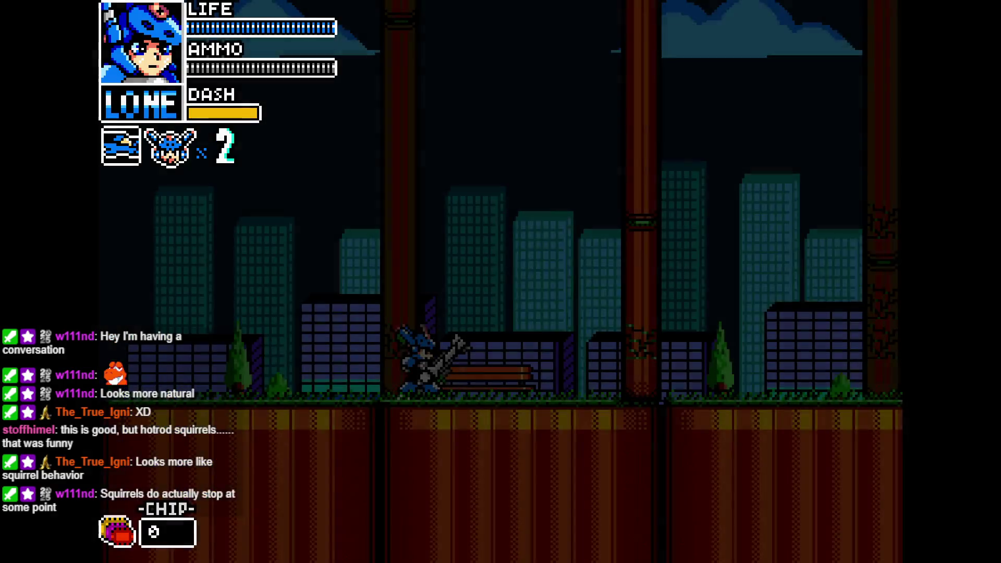
key("Right")
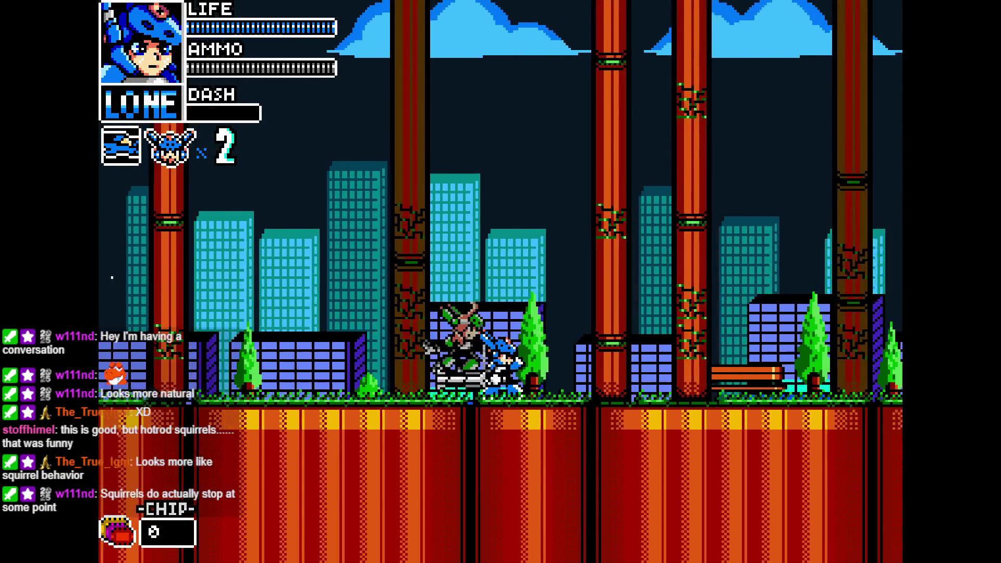
key("Escape")
key("Return")
key("Right")
key("Right")
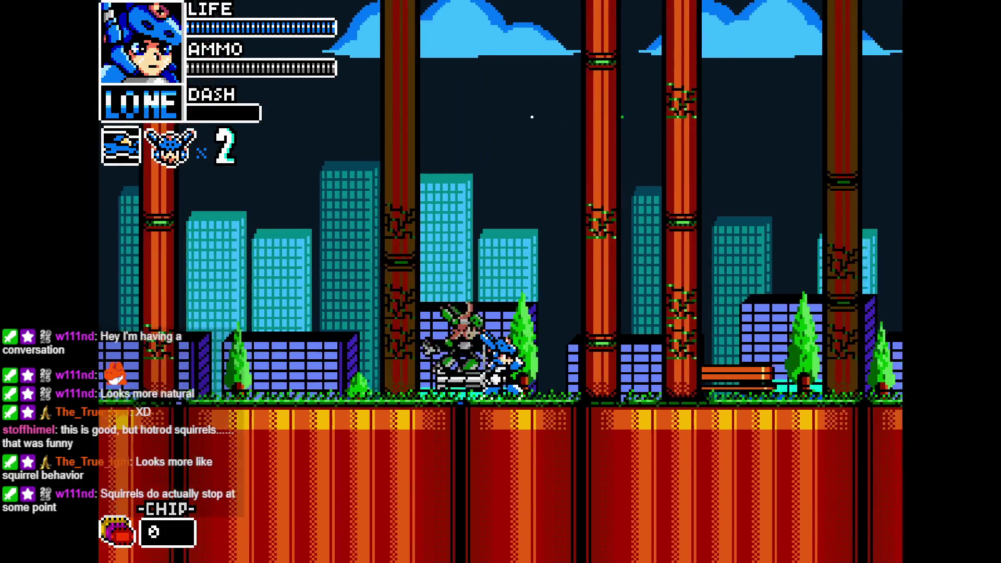
key("Right")
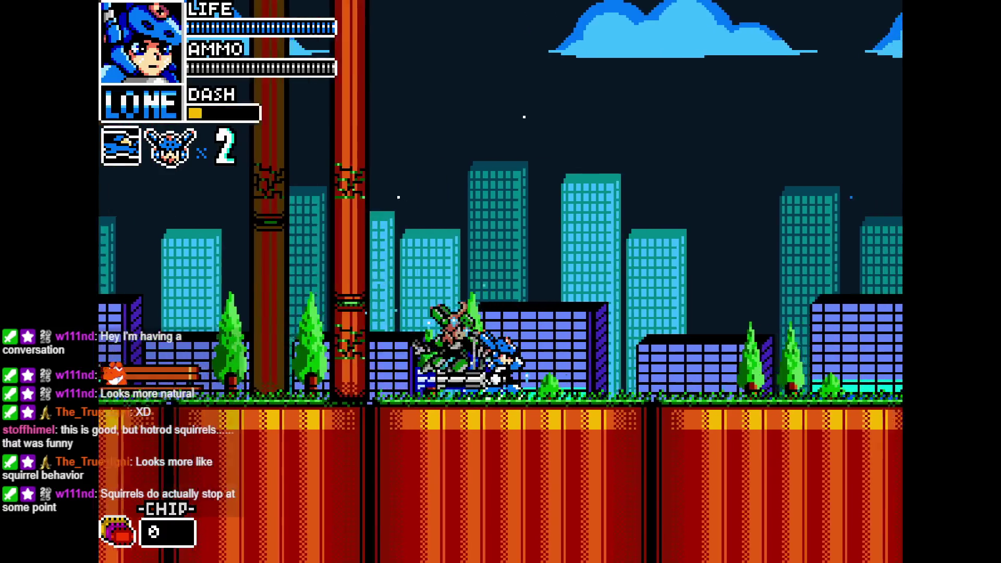
key("z")
key("Right")
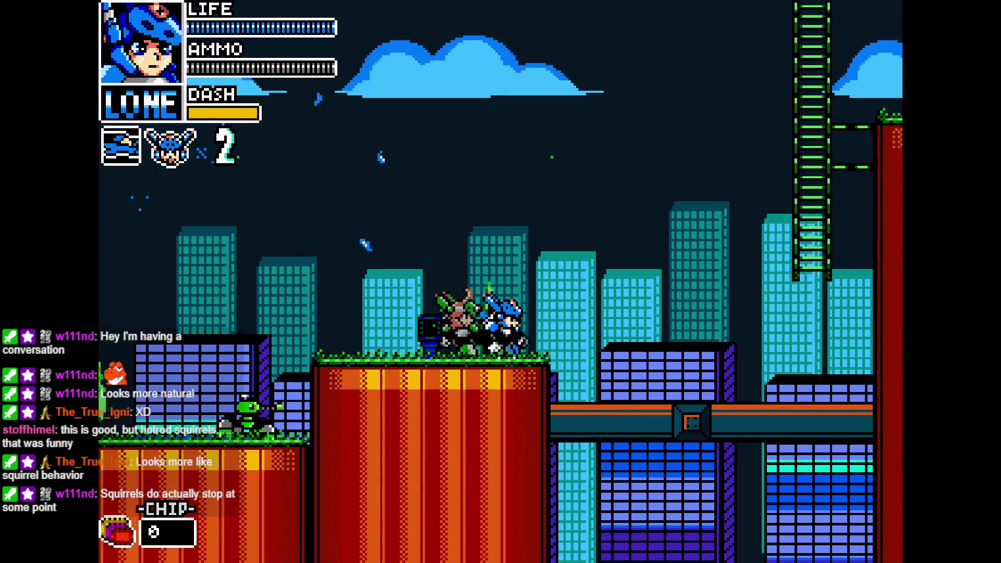
key("z")
key("Right")
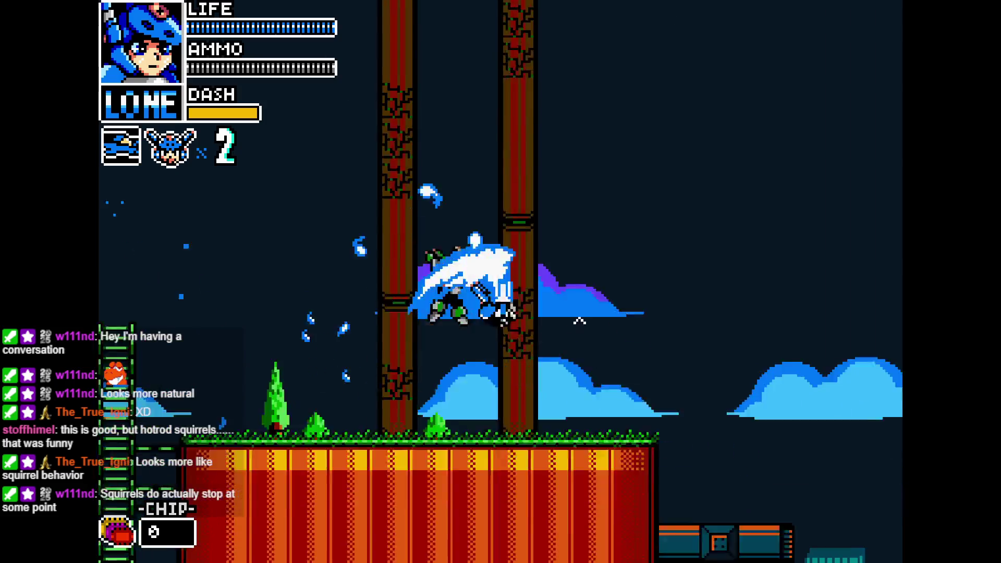
Step: Keep running and jumping right through the park past the pillars, swinging at an enemy
key("Right")
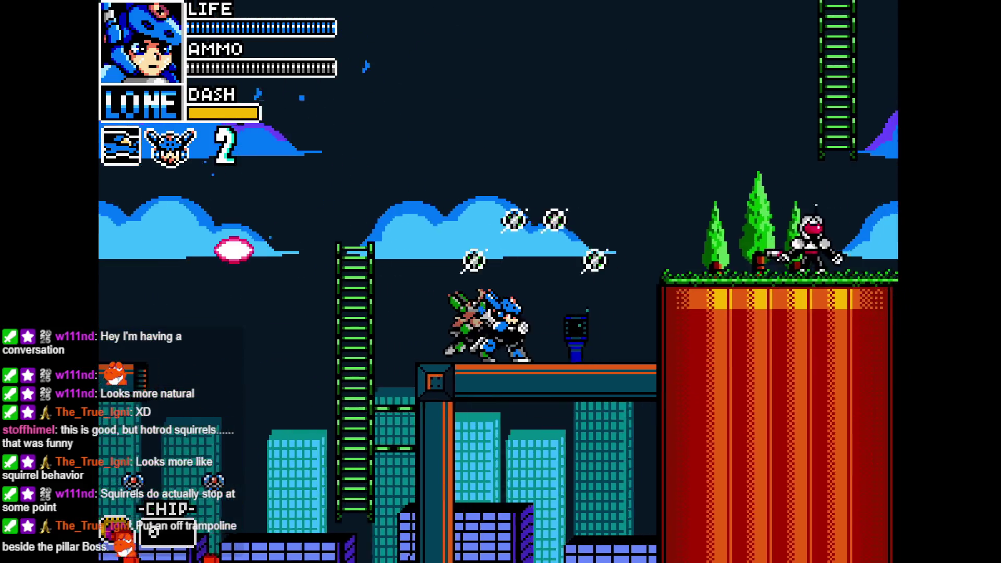
key("z")
key("Up")
key("Right")
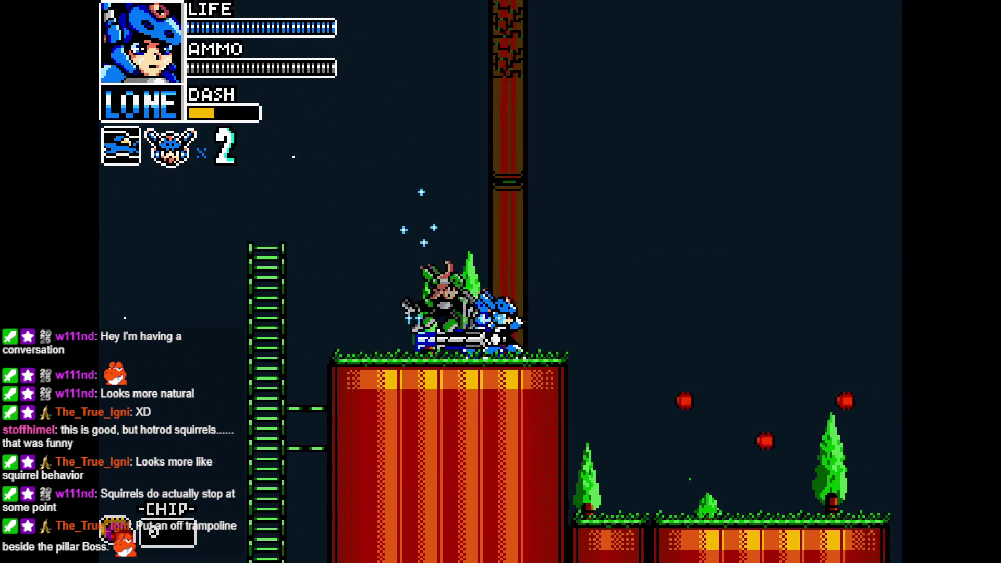
key("Right")
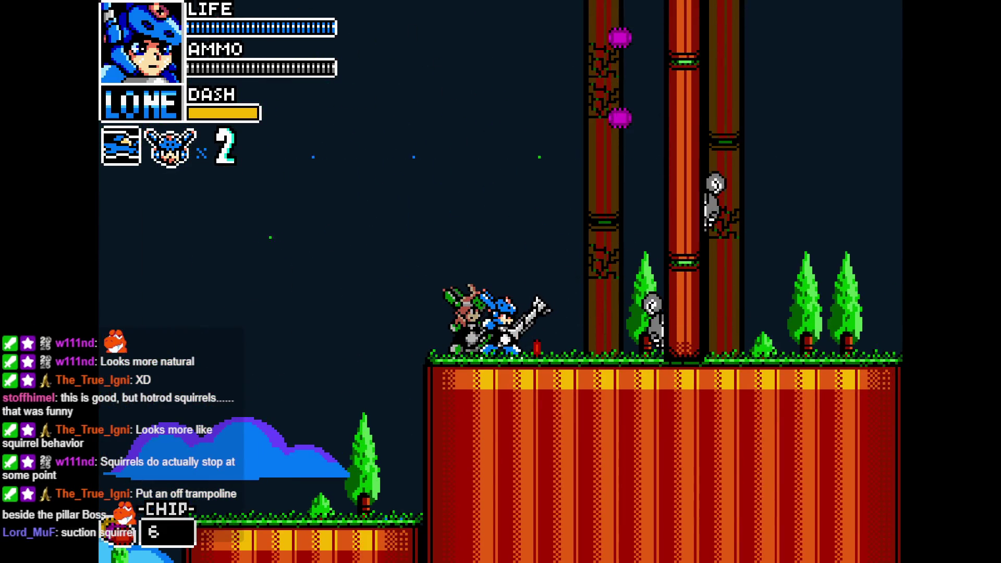
key("Right")
key("Right")
key("Right")
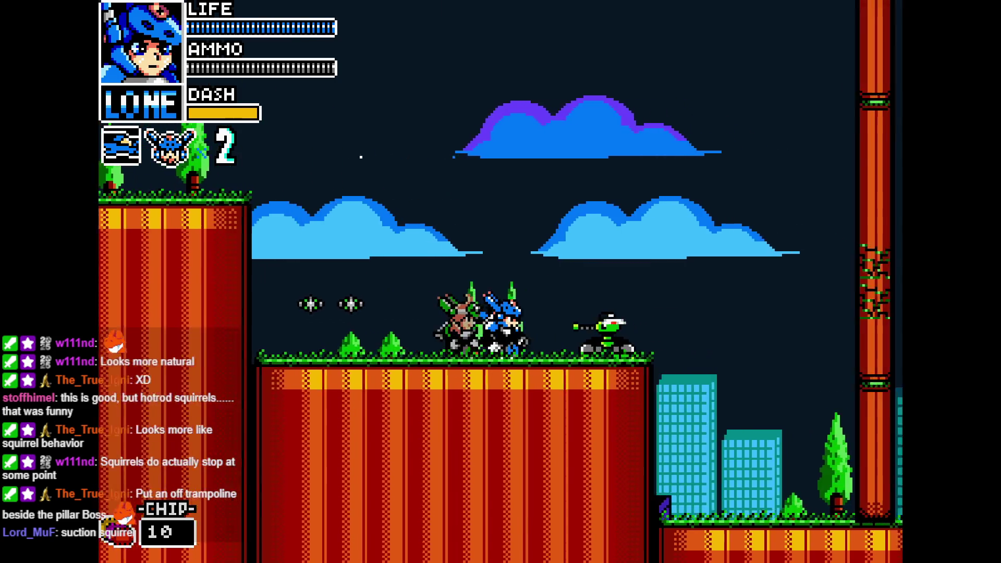
key("Right")
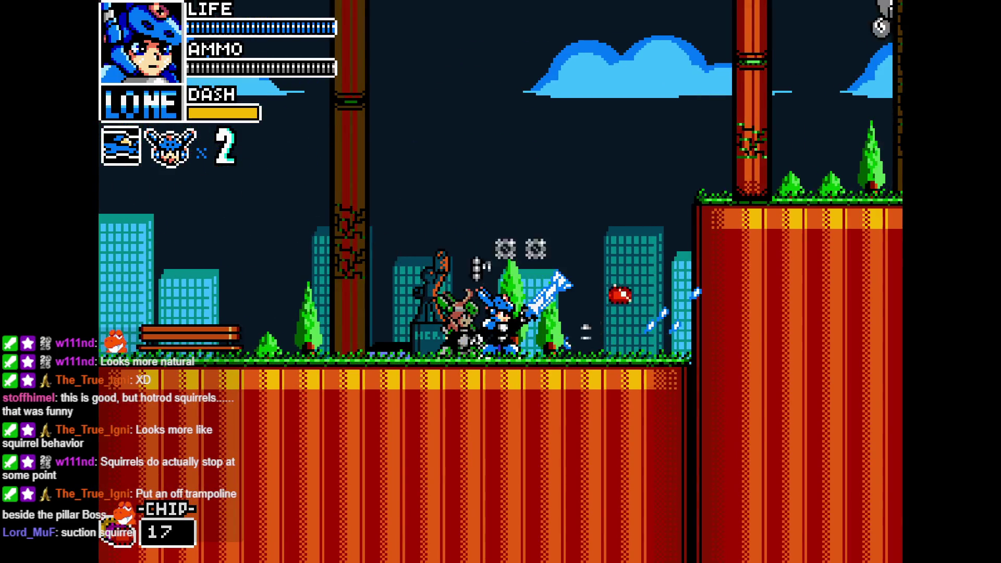
key("Right")
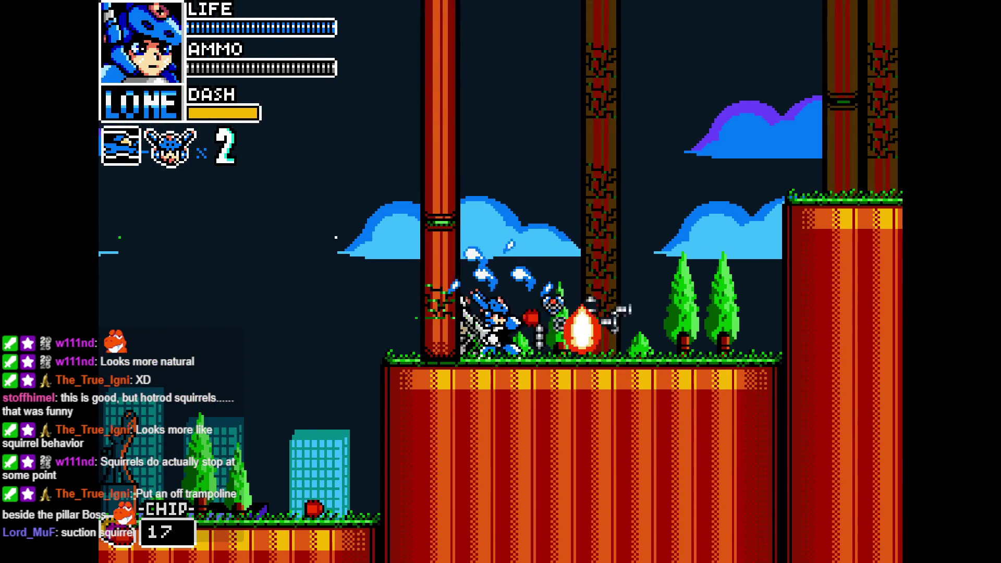
key("Right")
key("Right")
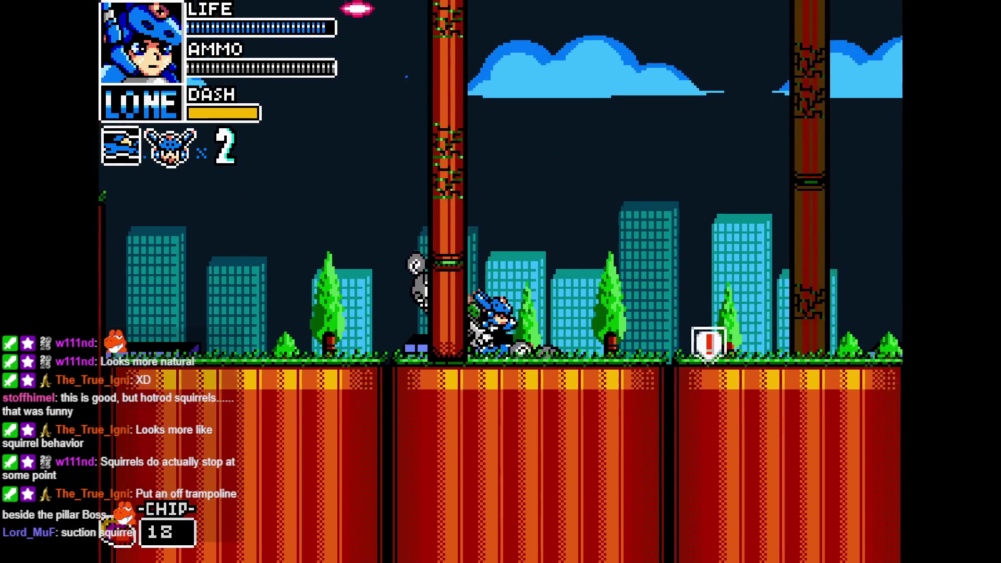
key("z")
key("Right")
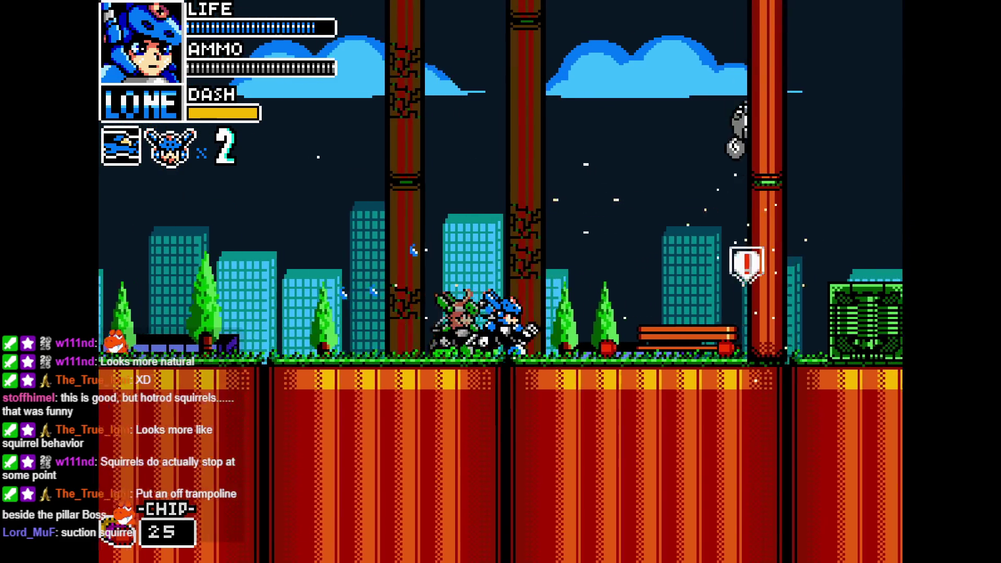
key("Right")
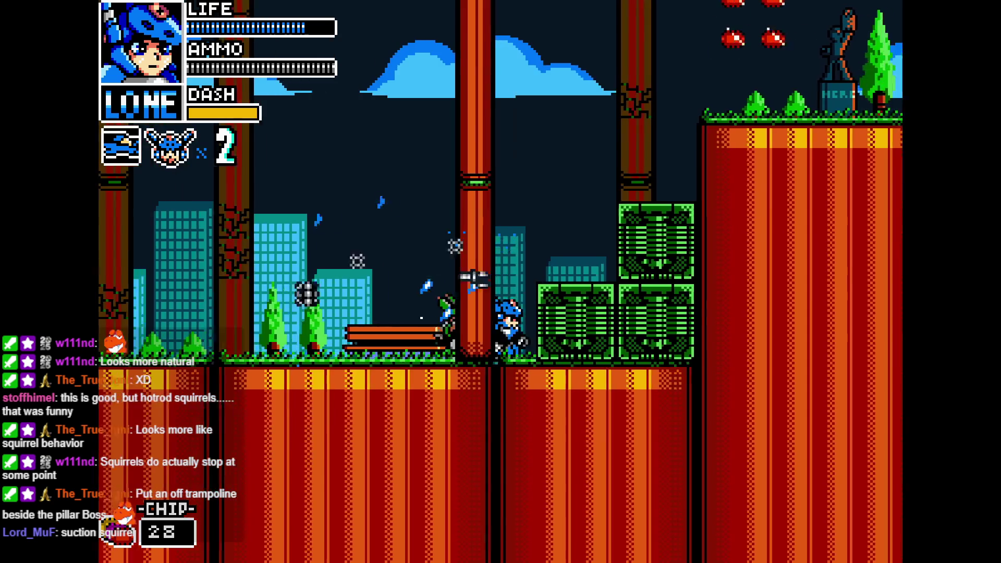
key("z")
key("Right")
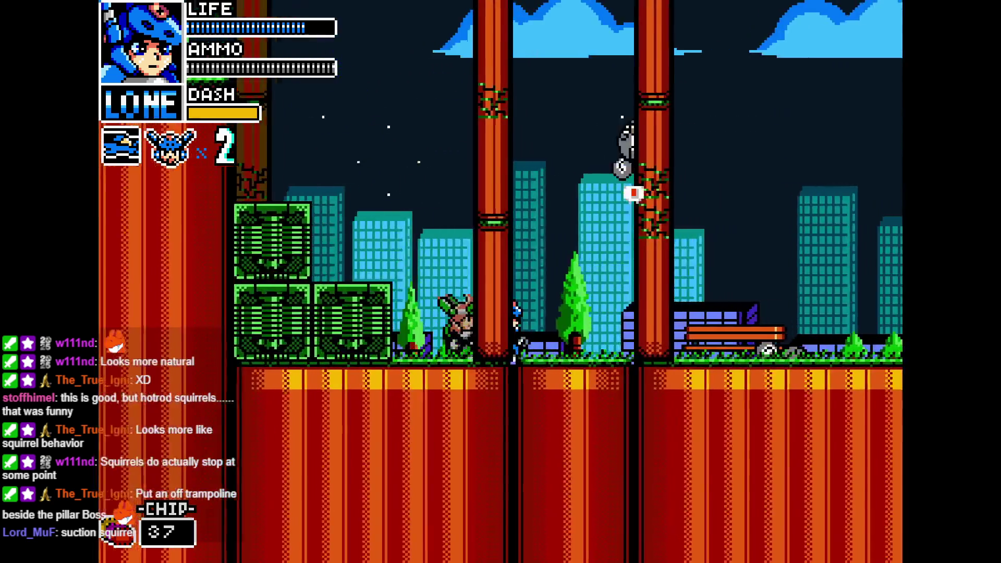
key("Left")
key("Right")
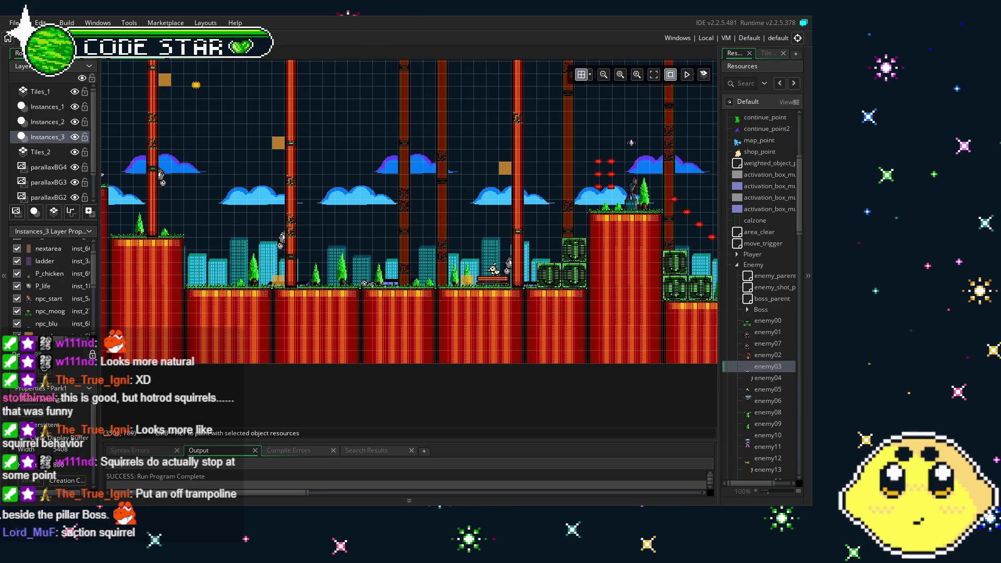
scroll(335, 361, "left", 2)
left_click(312, 286)
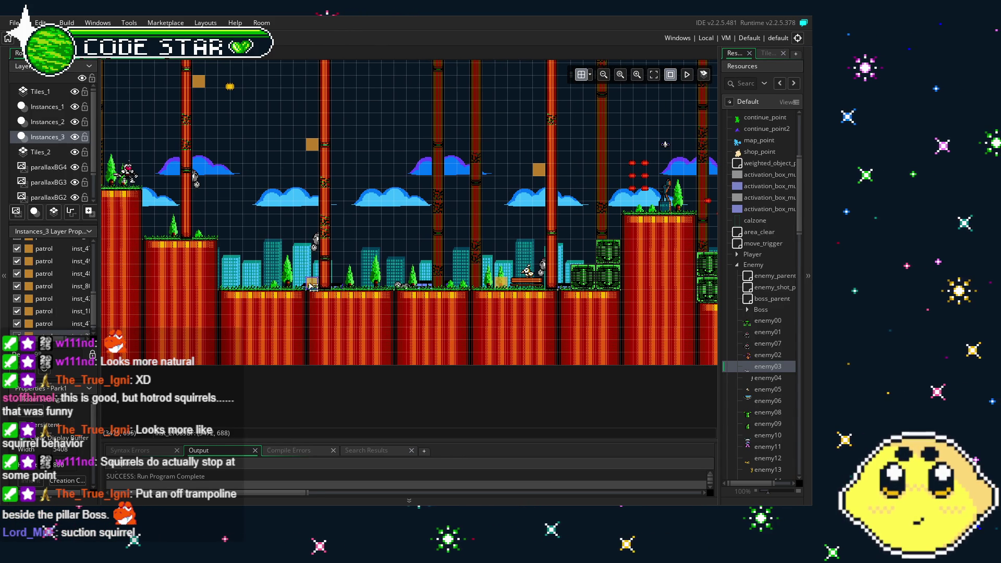
scroll(313, 292, "right", 2)
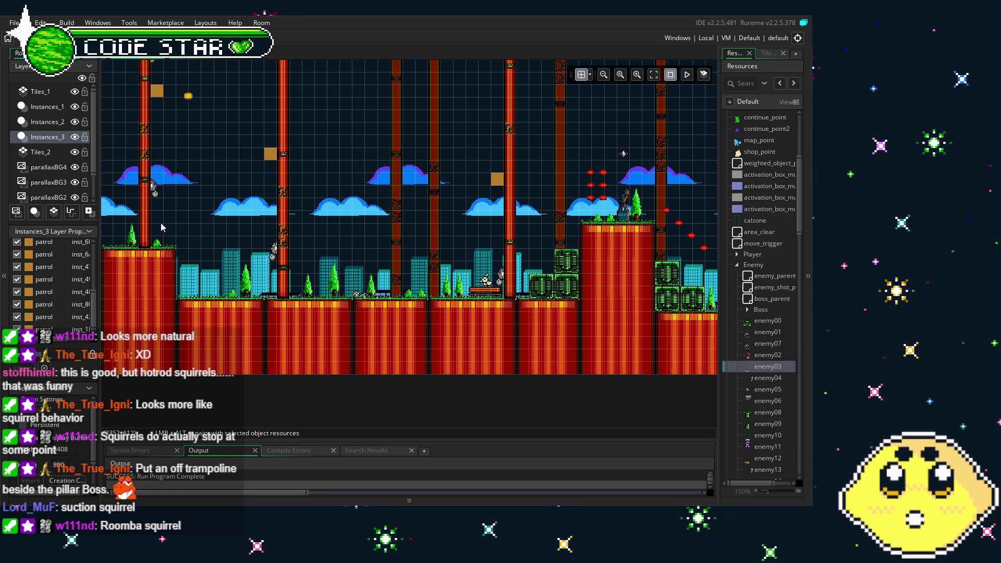
scroll(519, 282, "up", 3)
scroll(457, 261, "right", 3)
scroll(456, 257, "down", 5)
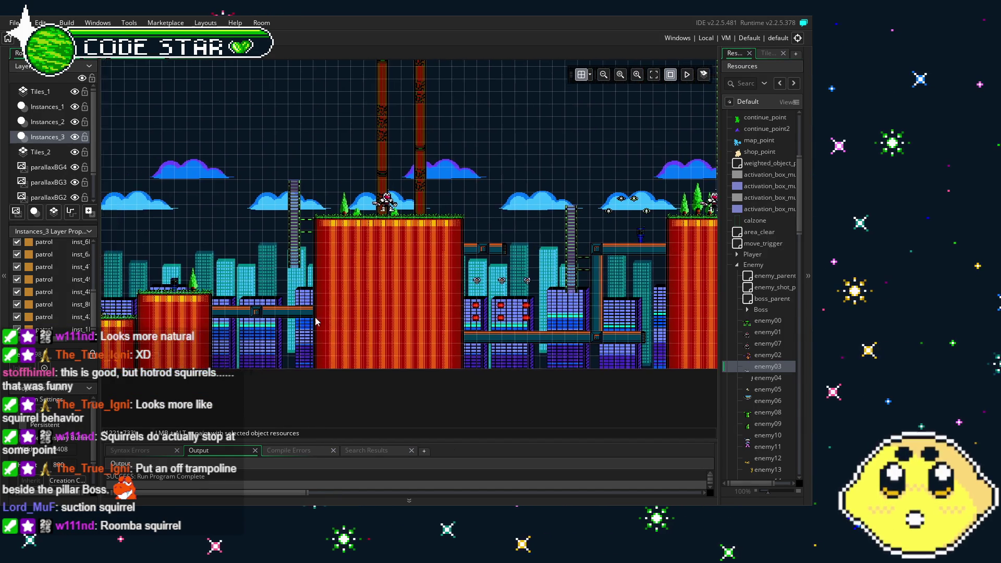
scroll(573, 307, "up", 2)
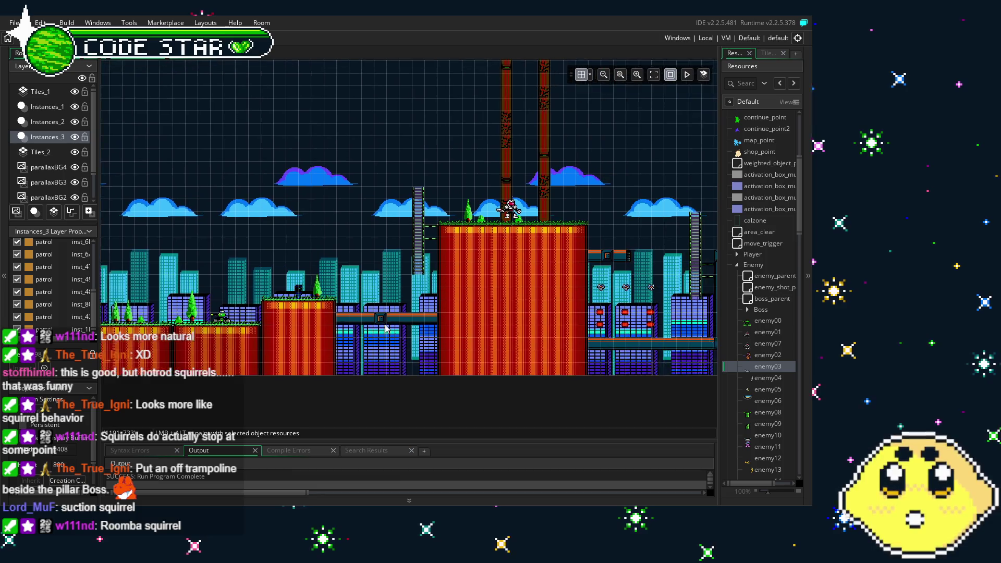
scroll(496, 313, "right", 5)
scroll(448, 315, "right", 10)
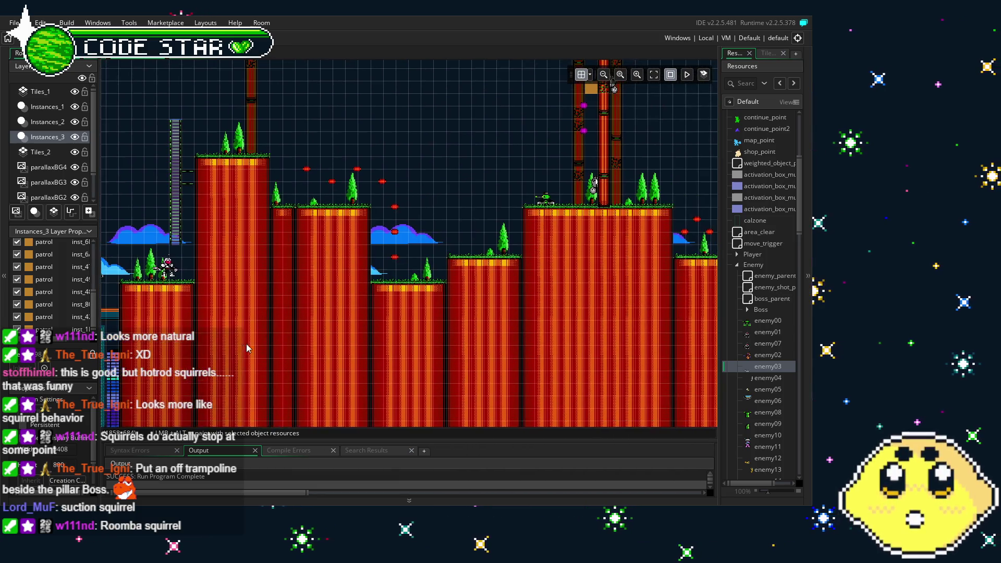
scroll(365, 334, "up", 2)
scroll(365, 333, "right", 10)
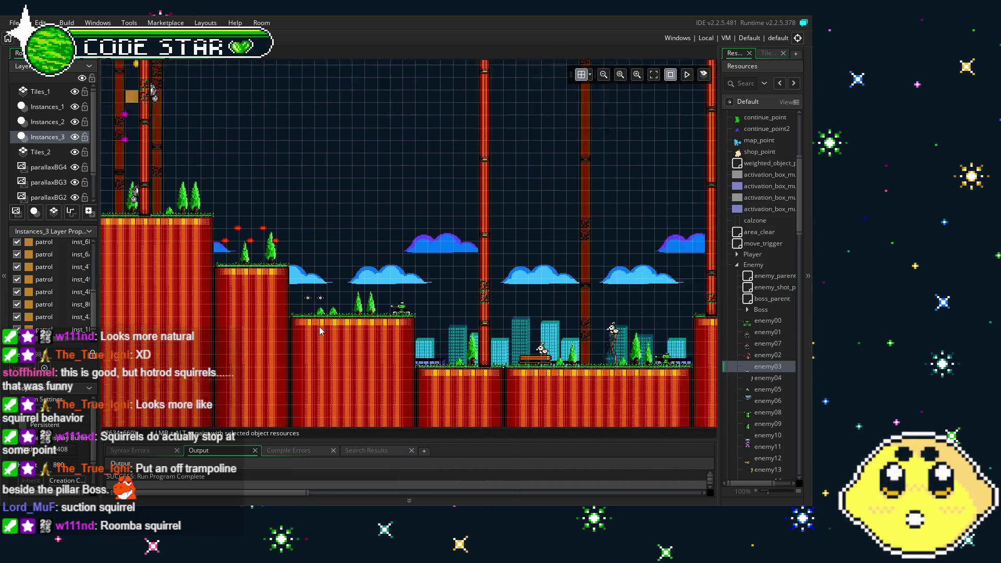
scroll(576, 305, "right", 5)
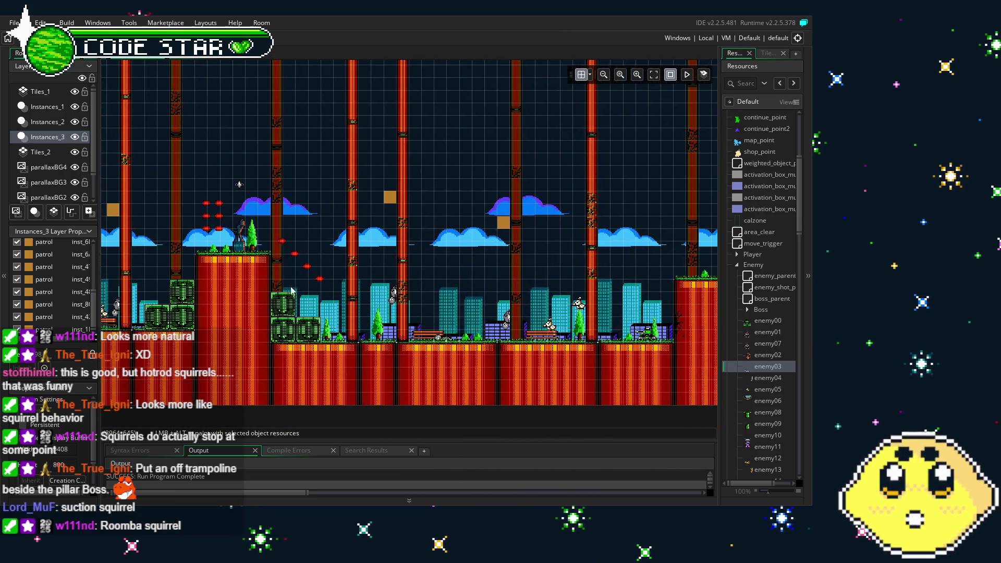
scroll(190, 299, "right", 8)
scroll(190, 298, "left", 10)
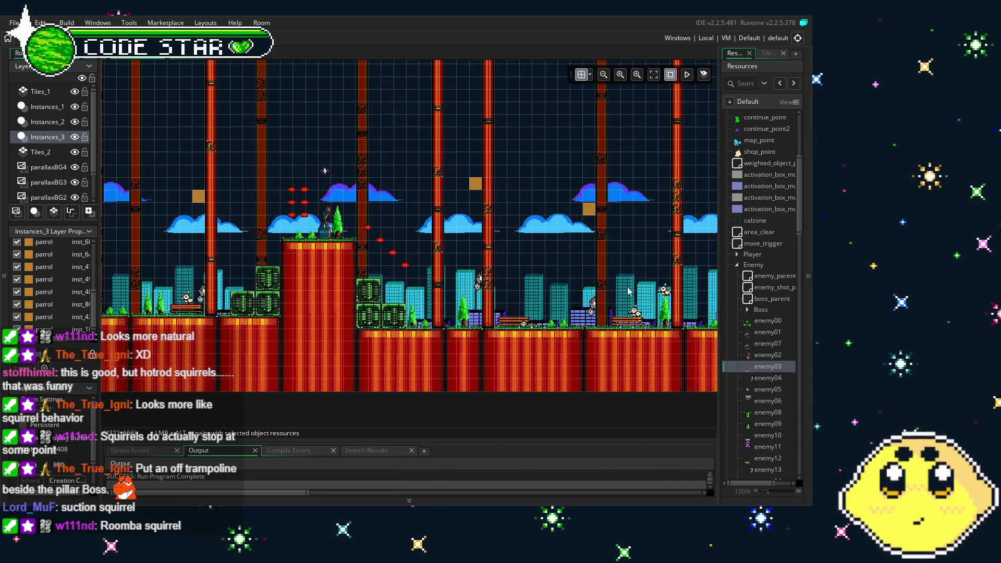
scroll(350, 330, "left", 7)
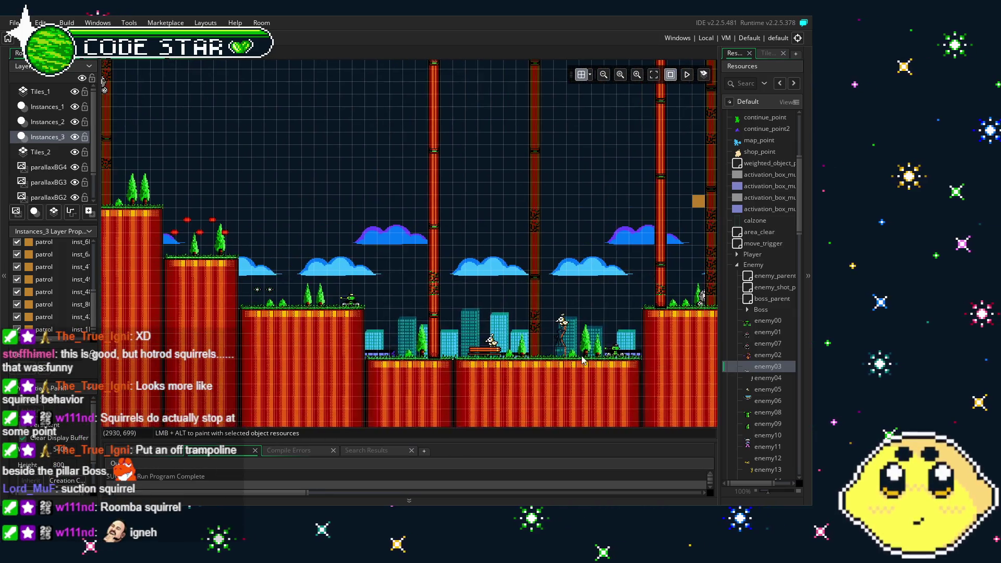
scroll(495, 349, "left", 3)
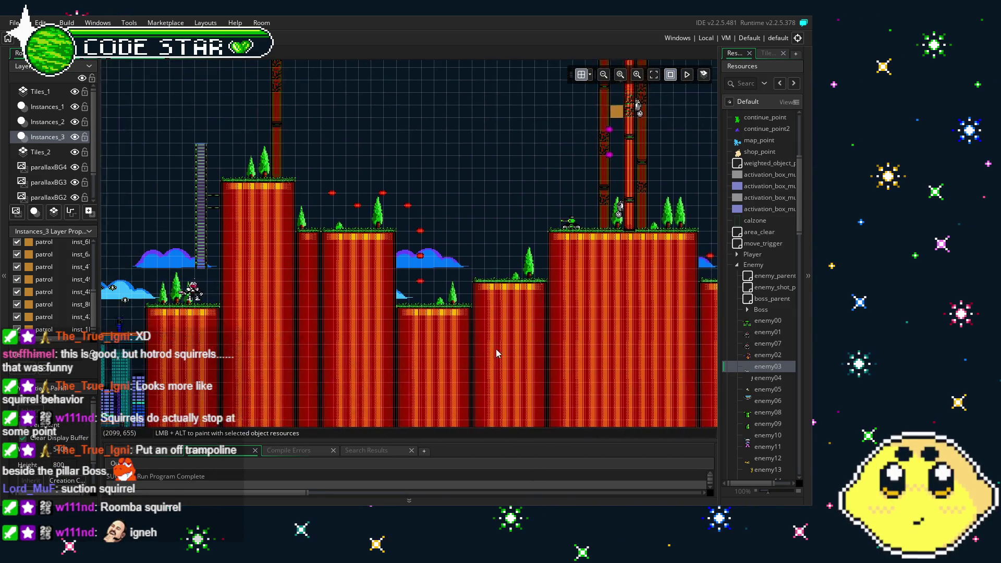
scroll(510, 355, "right", 3)
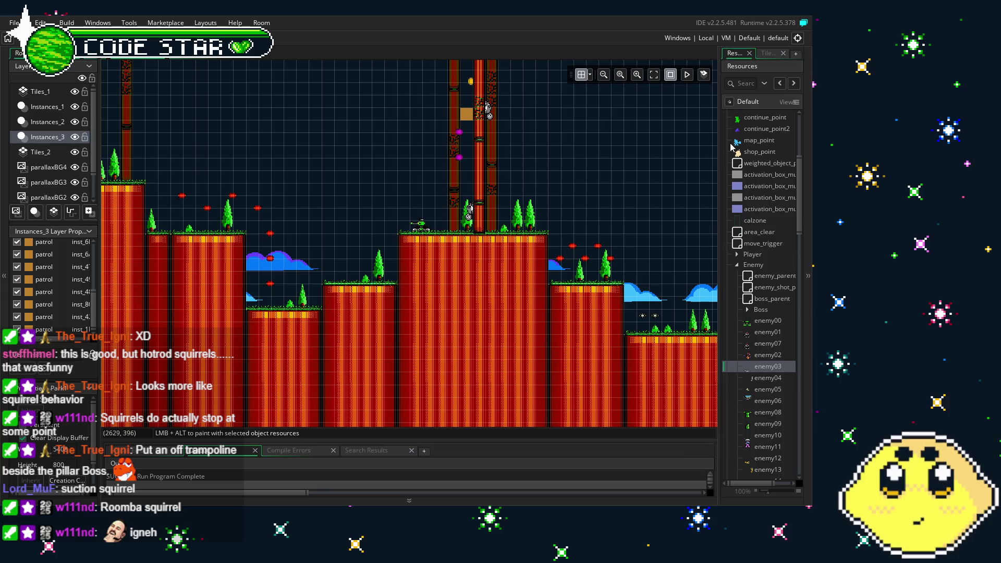
Step: Open the enemy00 object and scroll through its event list
double_click(768, 321)
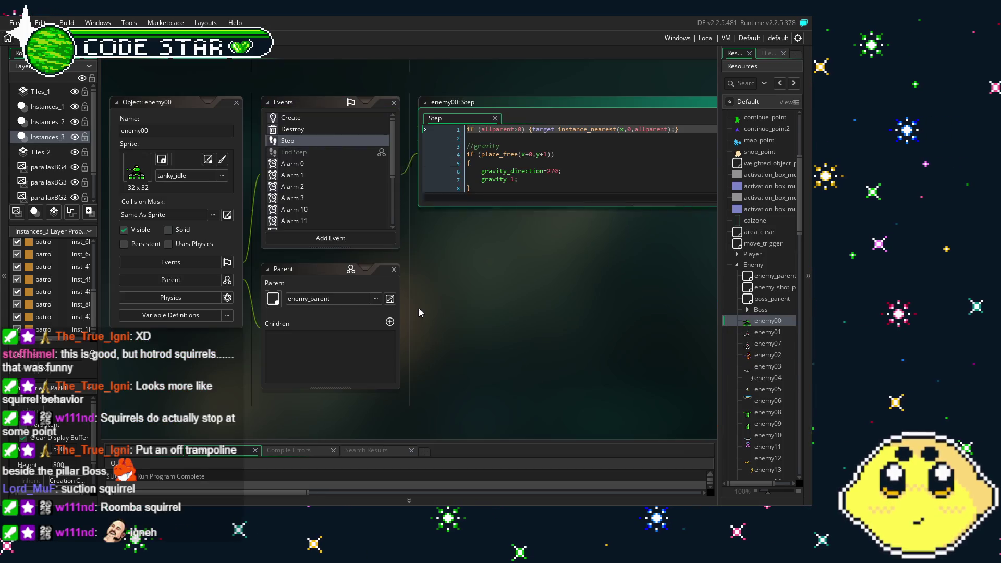
scroll(510, 328, "down", 2)
scroll(509, 328, "down", 7)
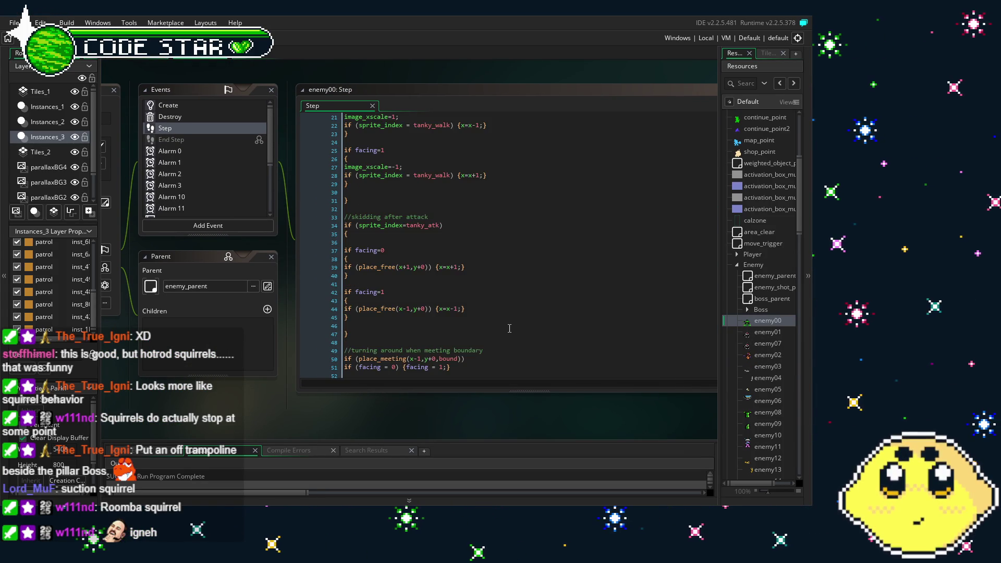
scroll(509, 328, "down", 4)
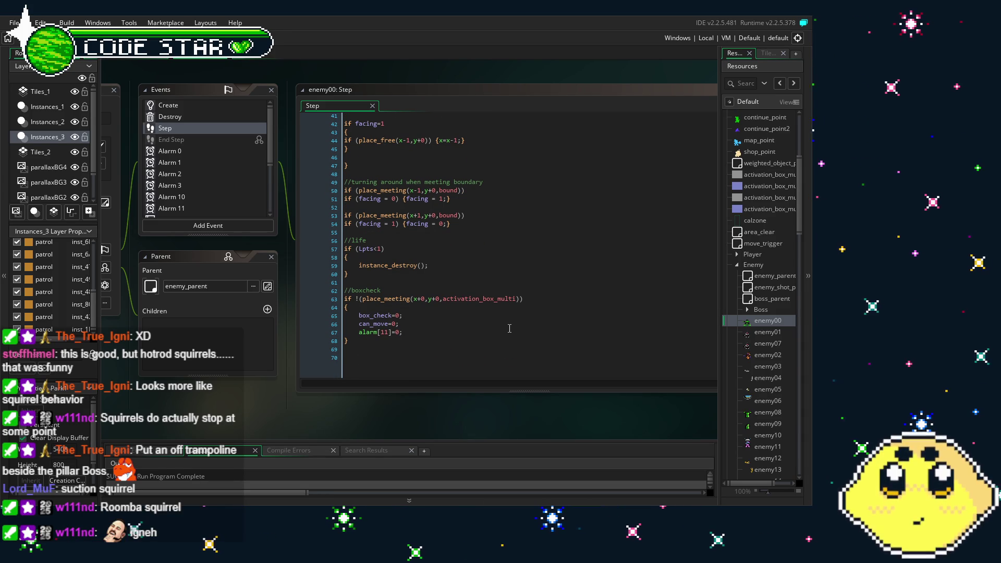
scroll(459, 353, "up", 8)
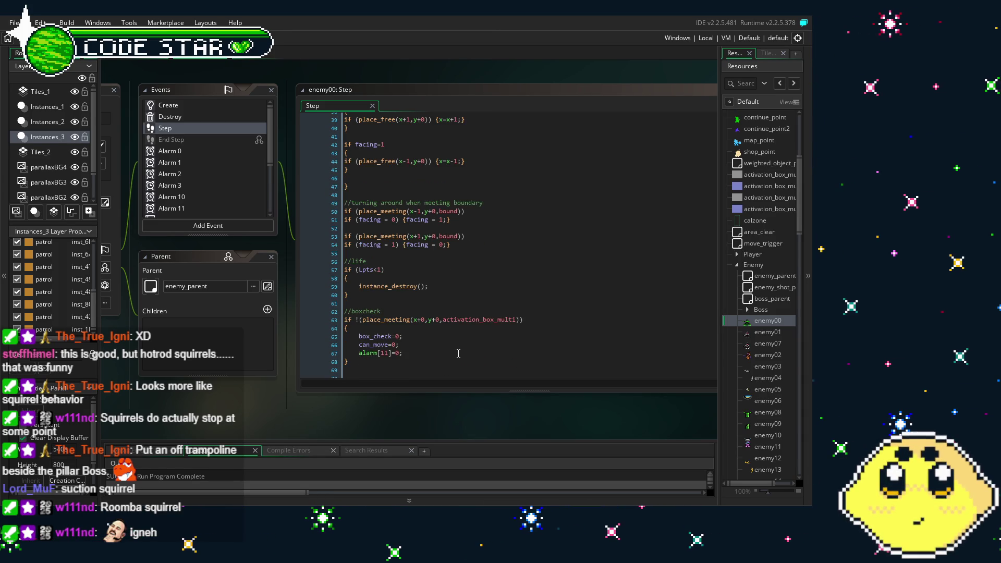
scroll(459, 354, "up", 5)
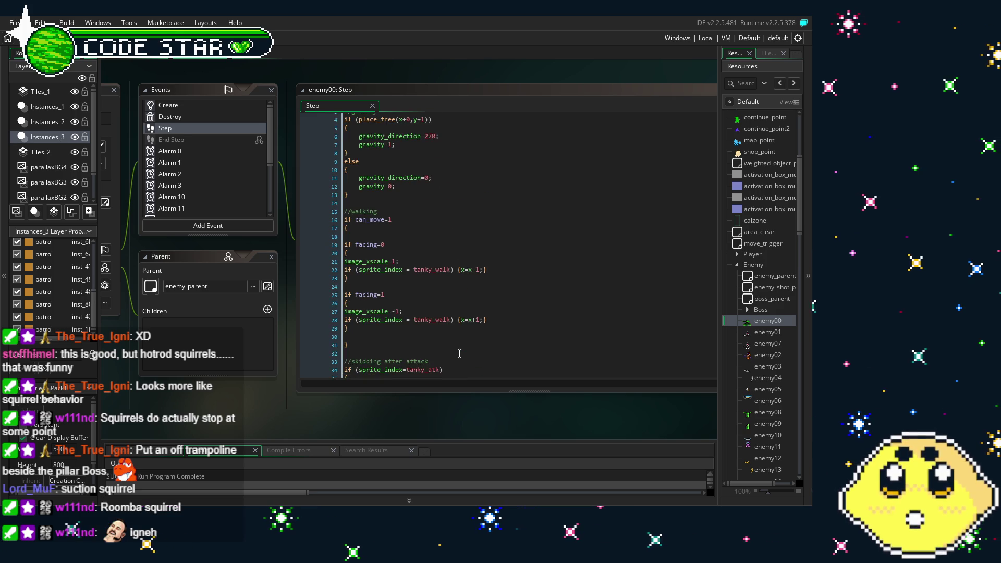
left_click_drag(280, 392, 388, 397)
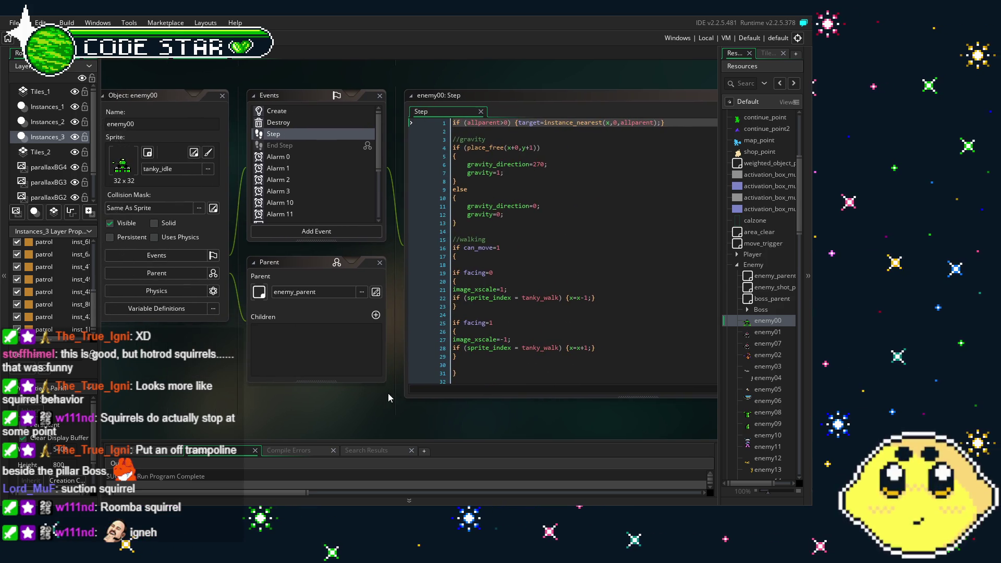
scroll(344, 177, "down", 3)
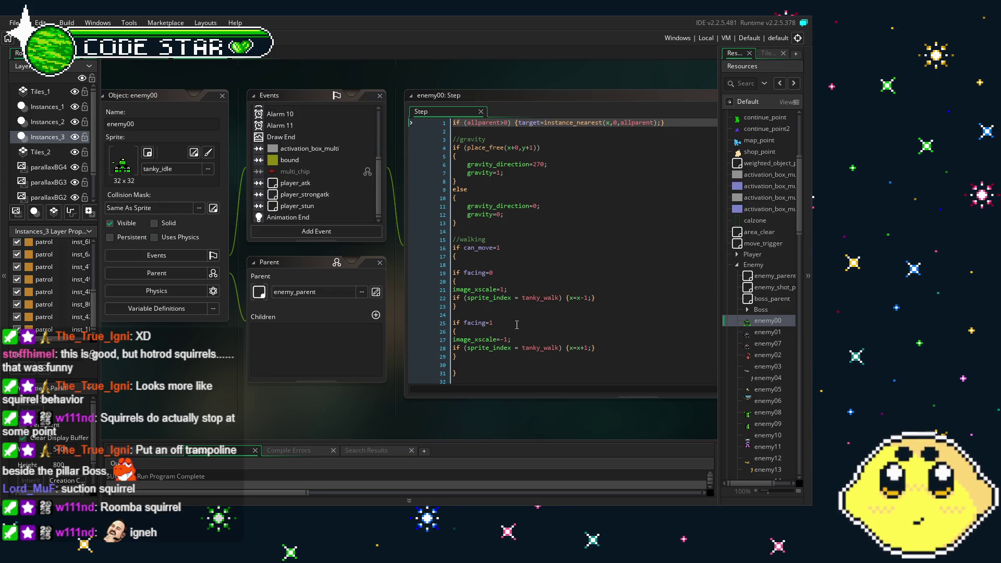
Step: Open enemy00's Alarm 11, Alarm 10, Alarm 3 and Alarm 2 event code
double_click(280, 125)
scroll(292, 135, "up", 1)
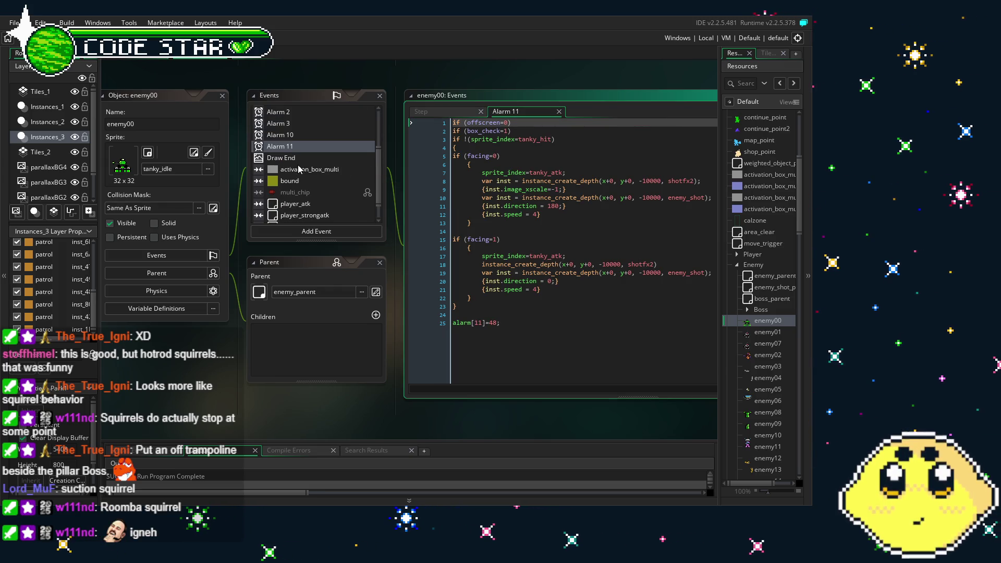
left_click(448, 313)
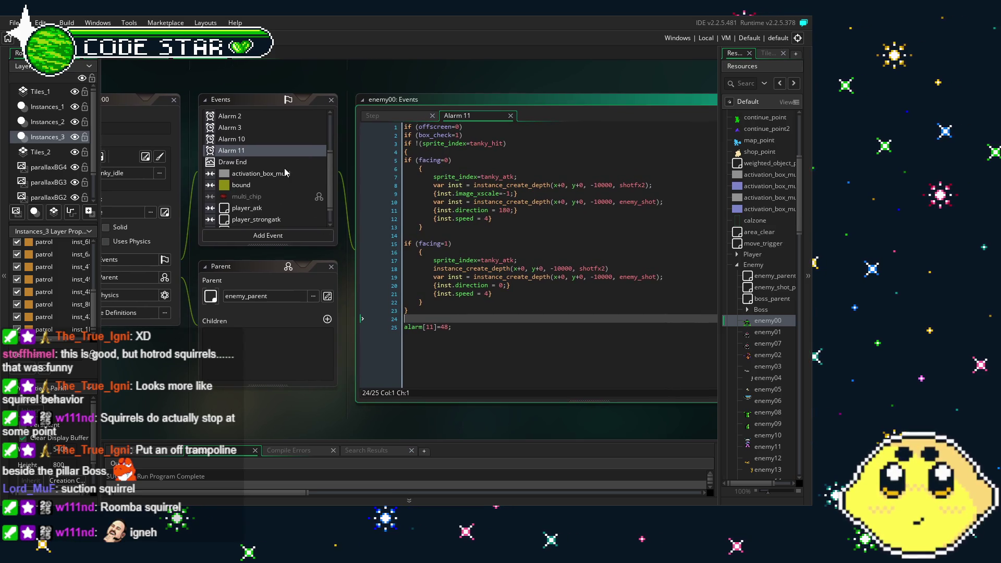
double_click(241, 141)
scroll(242, 148, "up", 2)
double_click(245, 170)
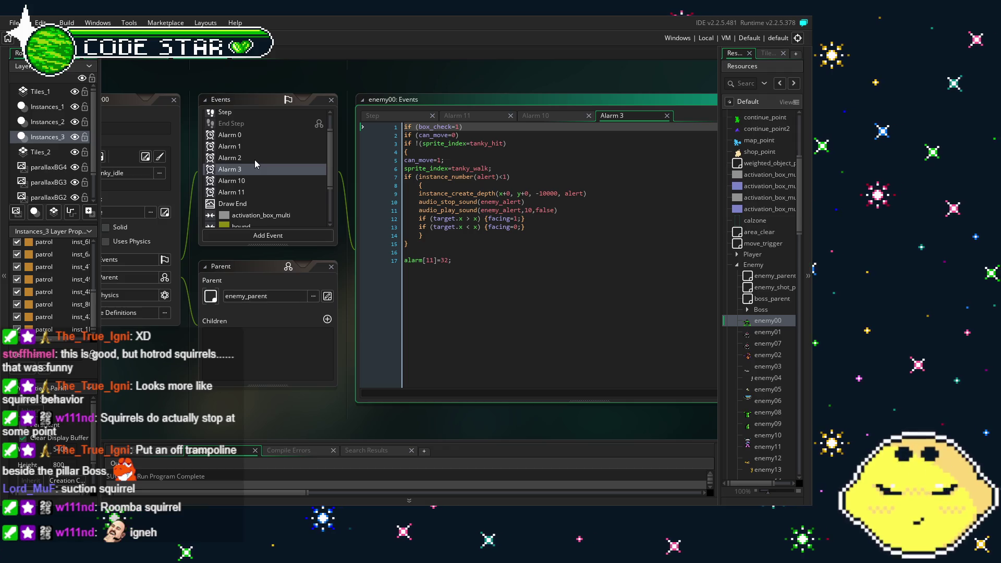
left_click(255, 160)
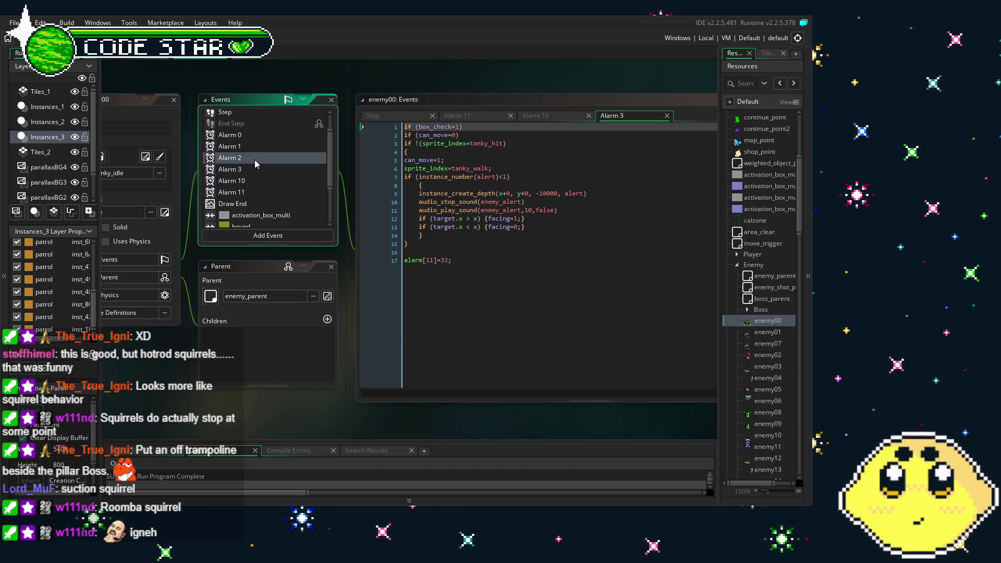
double_click(255, 160)
Step: Open enemy00's Step event and scroll through its walking and turn-around code
scroll(254, 160, "up", 2)
double_click(254, 134)
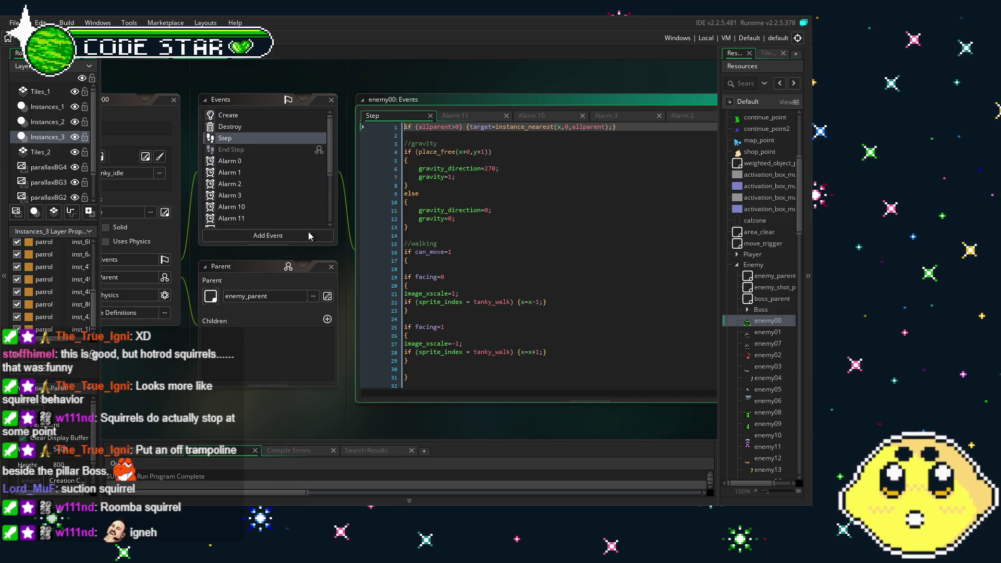
scroll(358, 314, "down", 3)
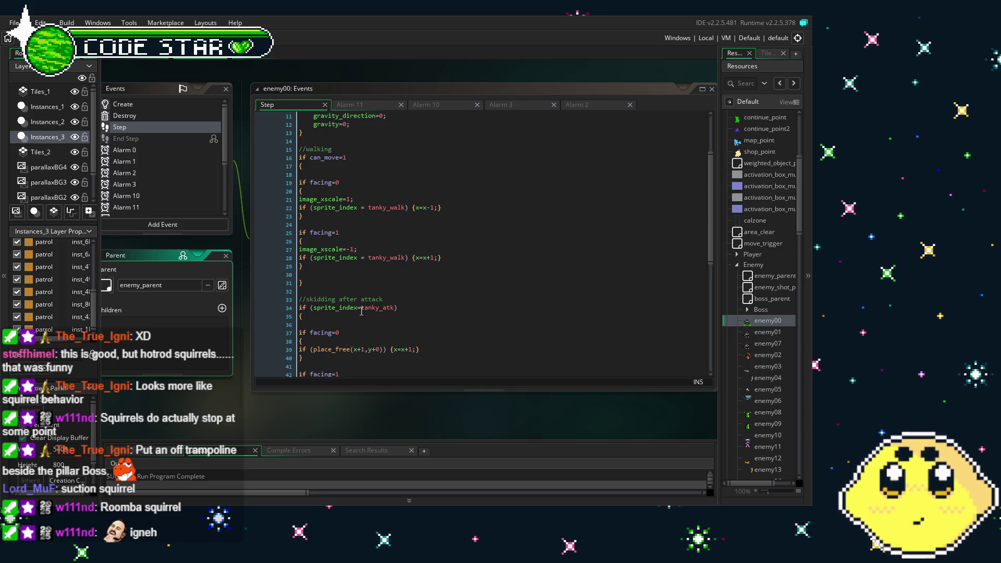
scroll(361, 311, "down", 8)
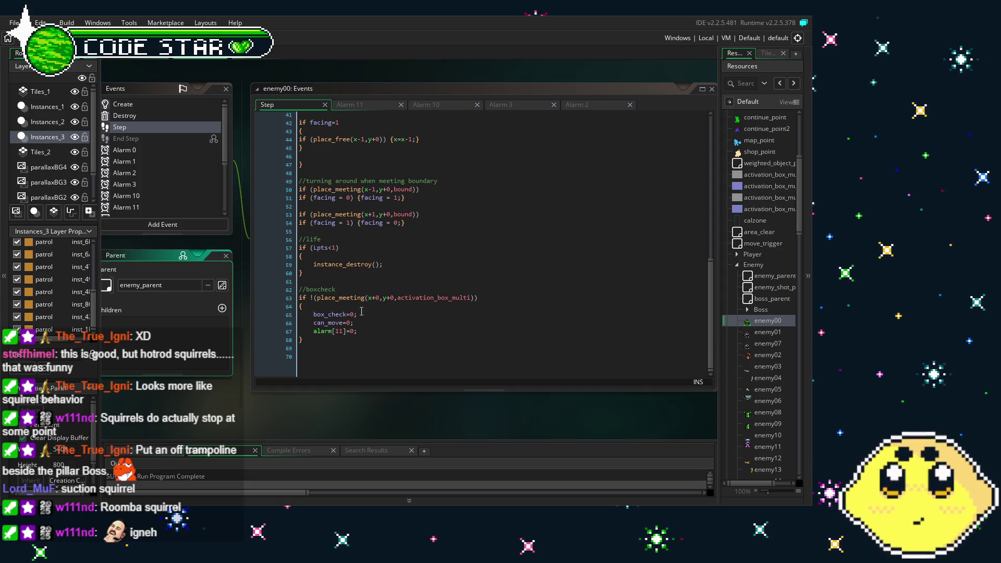
scroll(362, 312, "up", 1)
scroll(361, 311, "up", 7)
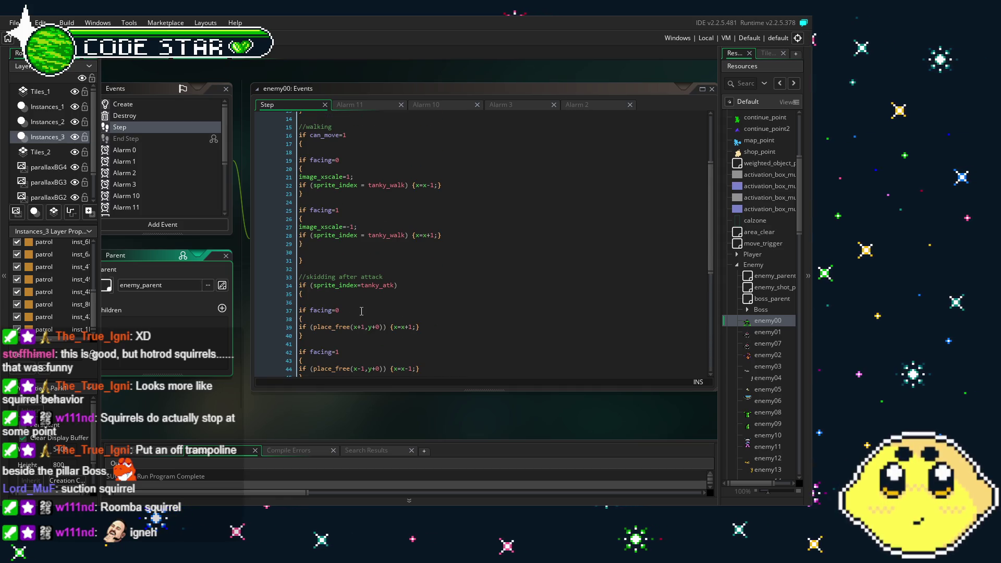
left_click_drag(303, 393, 441, 361)
scroll(779, 364, "down", 3)
Step: View enemy00's Create, Alarm 1, Alarm 2, Alarm 10 and Alarm 3 code
left_click(279, 72)
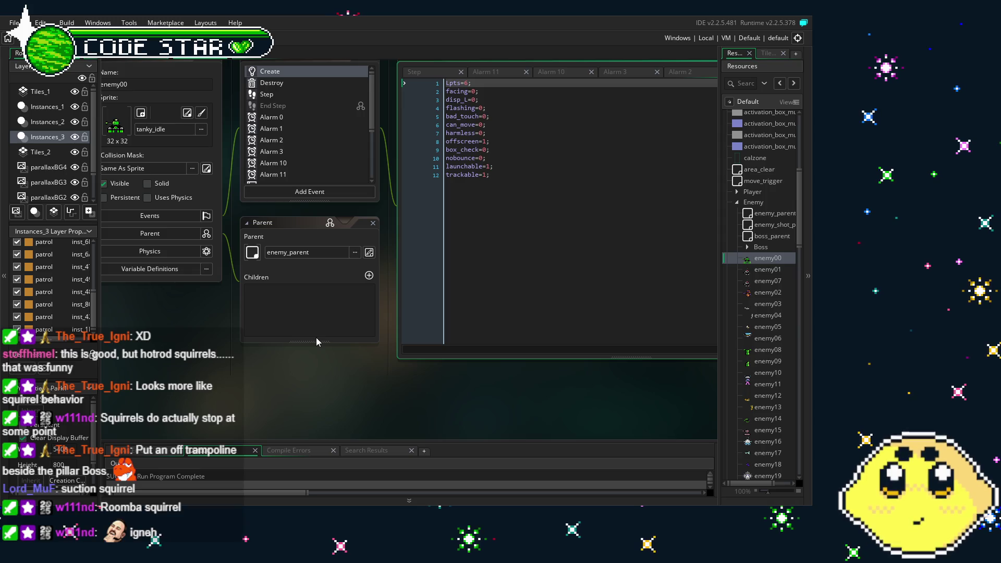
left_click(290, 125)
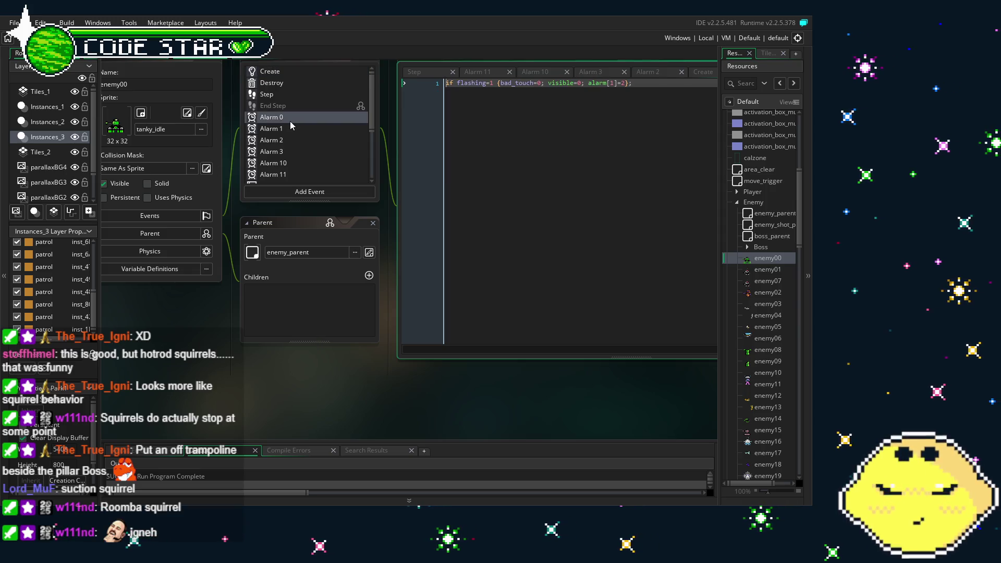
left_click(302, 141)
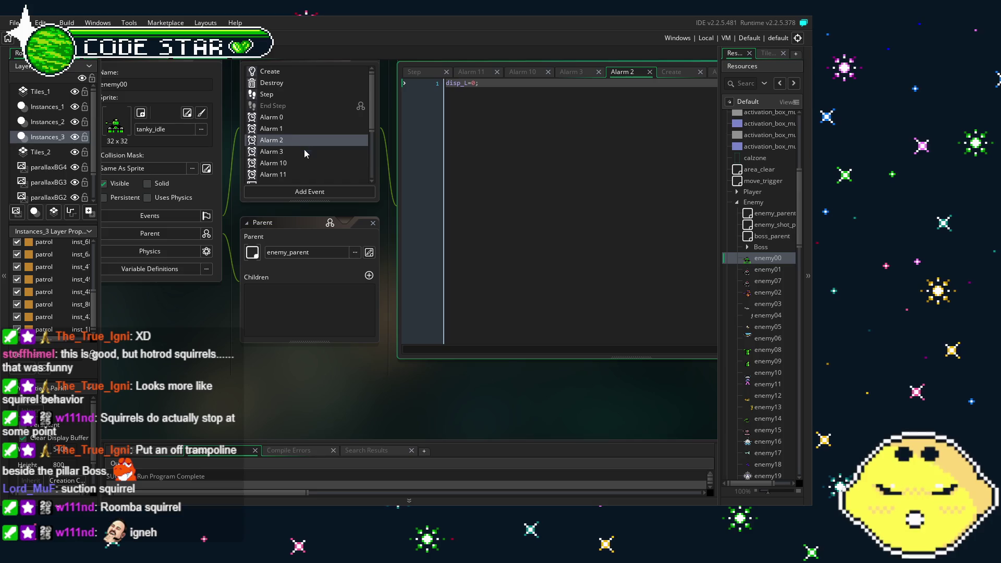
left_click(311, 162)
left_click(297, 153)
left_click(488, 192)
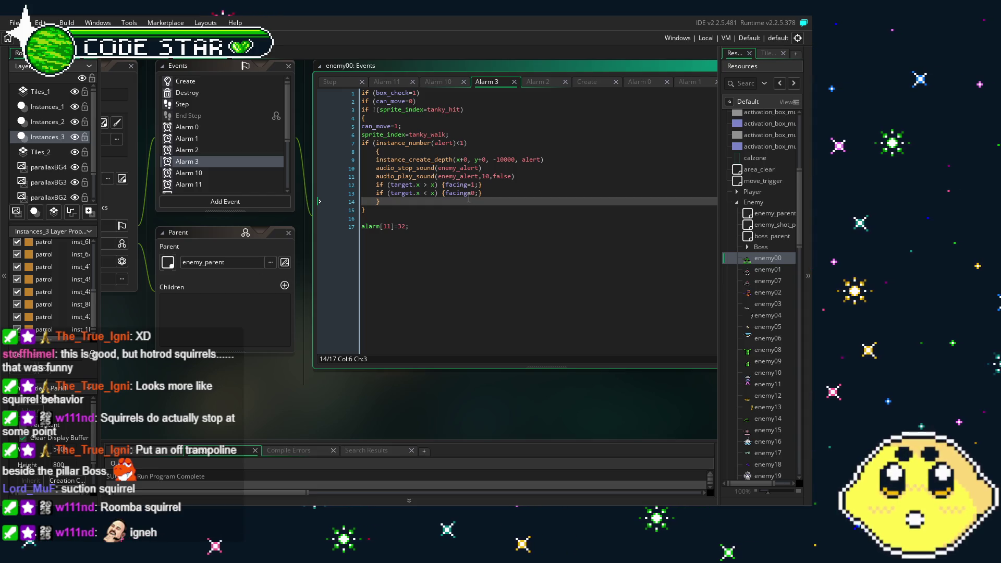
Step: Compare the Alarm 10, Alarm 3 and Alarm 11 code, then return to the Park1 room
left_click(211, 176)
left_click(213, 163)
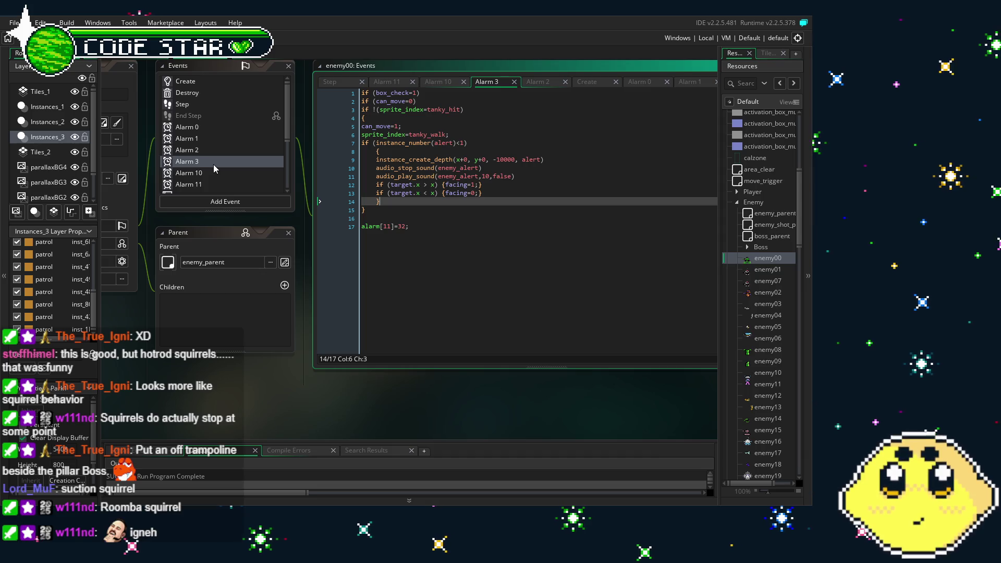
left_click(217, 173)
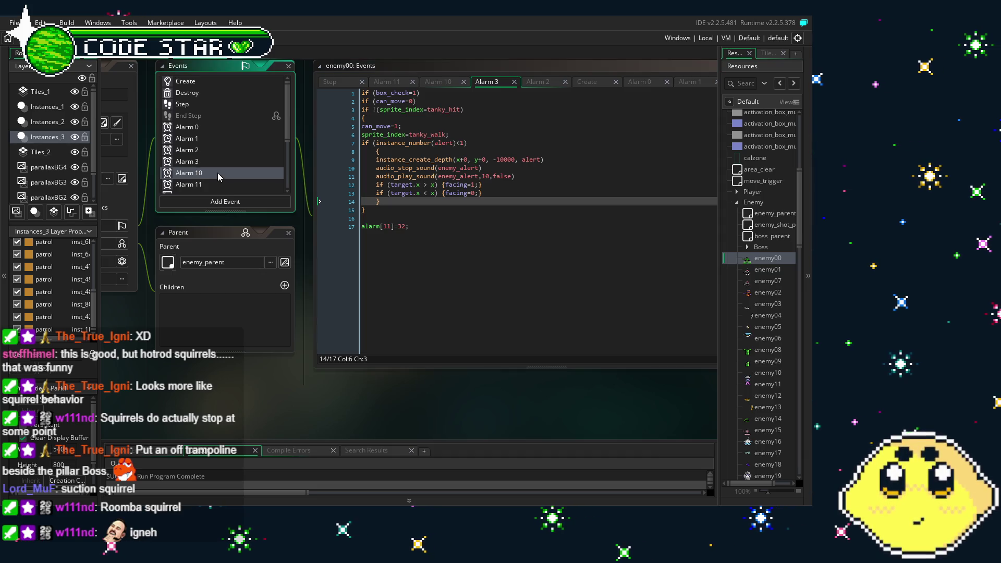
scroll(238, 139, "down", 2)
left_click(226, 144)
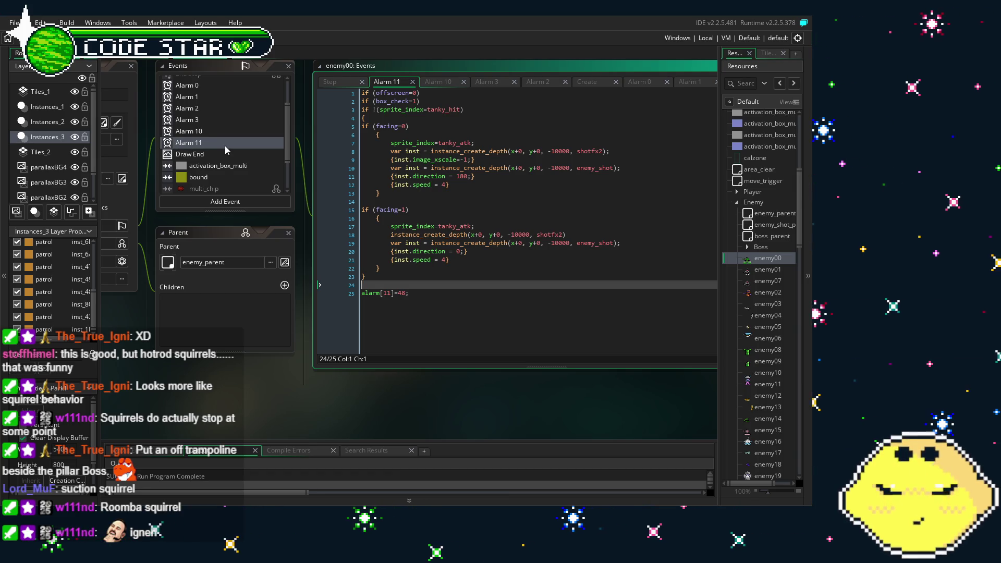
scroll(225, 147, "up", 2)
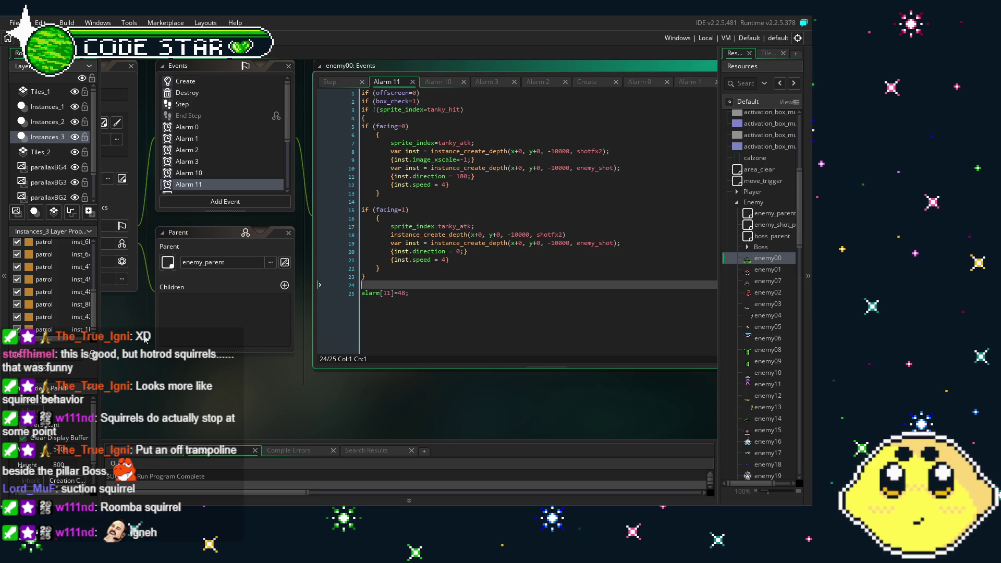
left_click_drag(145, 339, 182, 332)
left_click(157, 54)
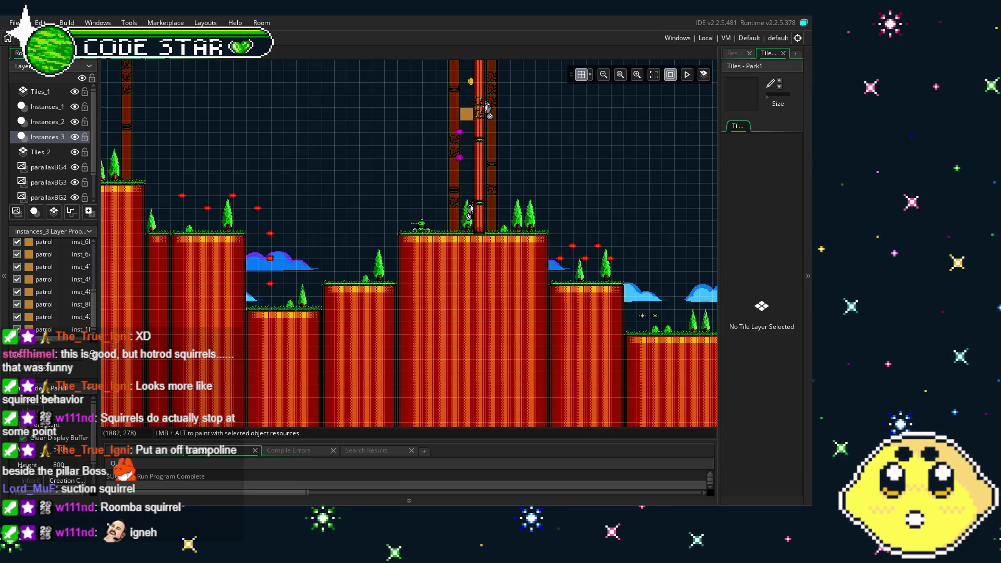
Step: Pan across the Park1 level and show the resource tree with the Enemy objects
mouse_move(145, 177)
left_mouse_down()
mouse_move(329, 196)
mouse_move(161, 131)
mouse_move(403, 192)
left_mouse_up()
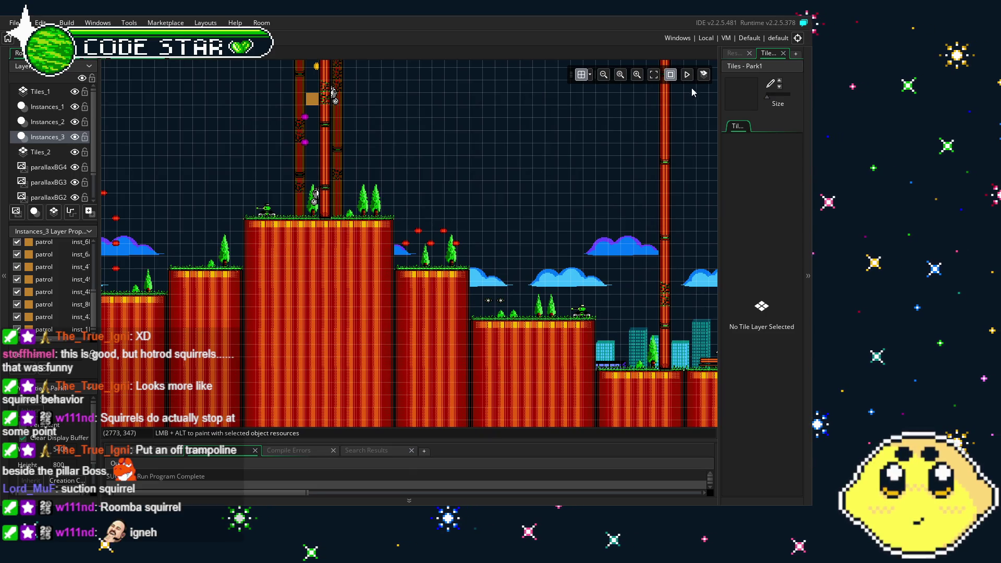
left_click(734, 53)
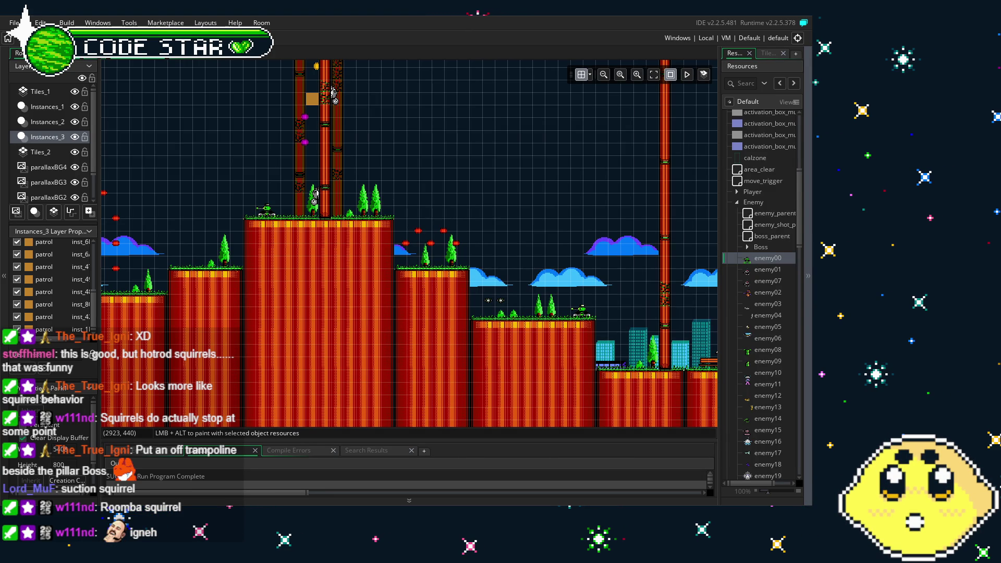
mouse_move(180, 339)
left_mouse_down()
mouse_move(336, 284)
mouse_move(401, 357)
mouse_move(619, 350)
mouse_move(271, 263)
mouse_move(286, 290)
mouse_move(544, 382)
mouse_move(409, 387)
left_mouse_up()
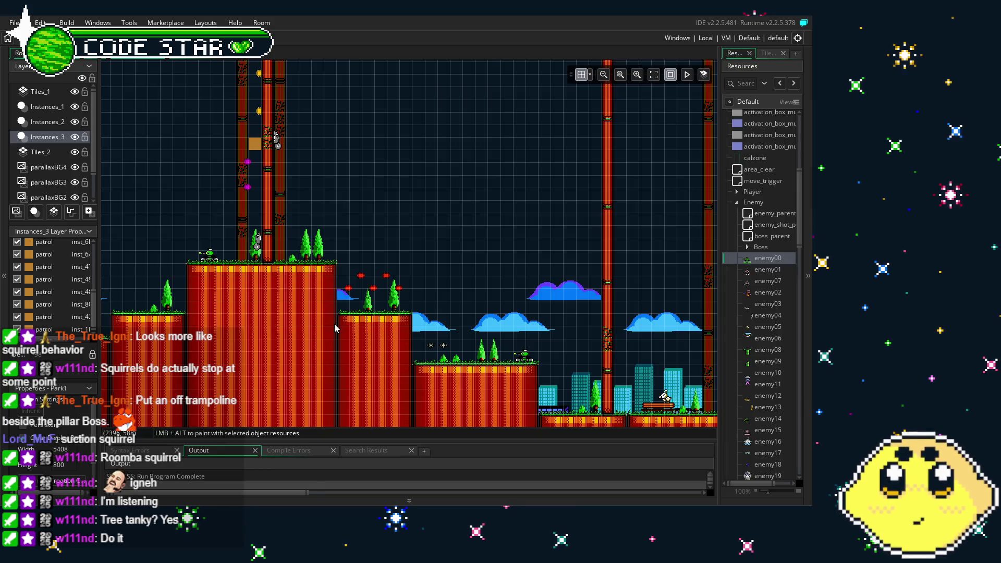
Step: Pan along the Park1 level, then duplicate the enemy00 object
mouse_move(250, 366)
left_mouse_down()
mouse_move(486, 367)
mouse_move(553, 285)
mouse_move(604, 327)
left_mouse_up()
left_click_drag(328, 364, 553, 334)
left_click_drag(324, 339, 553, 313)
left_click_drag(334, 302, 554, 291)
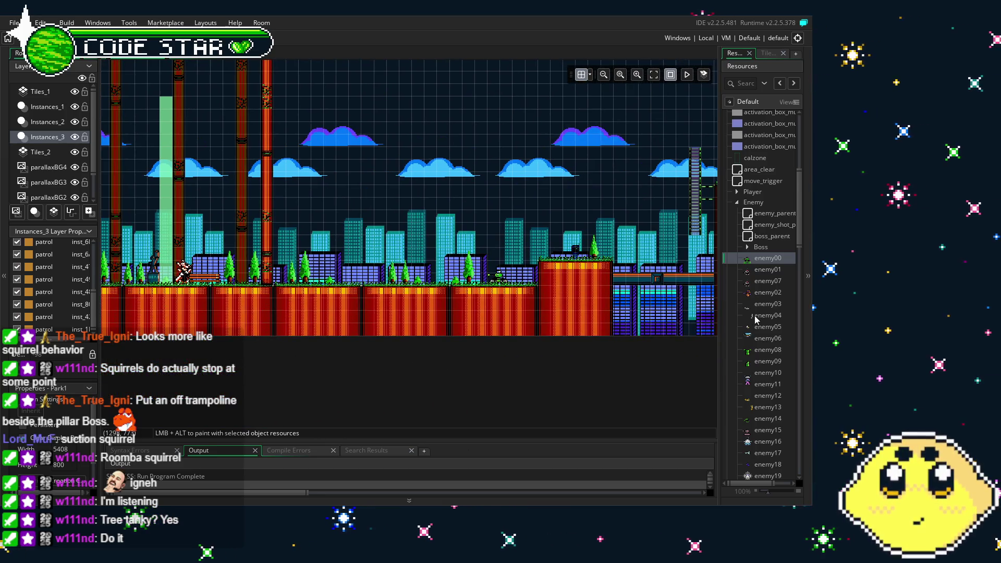
scroll(760, 319, "down", 5)
scroll(760, 319, "up", 5)
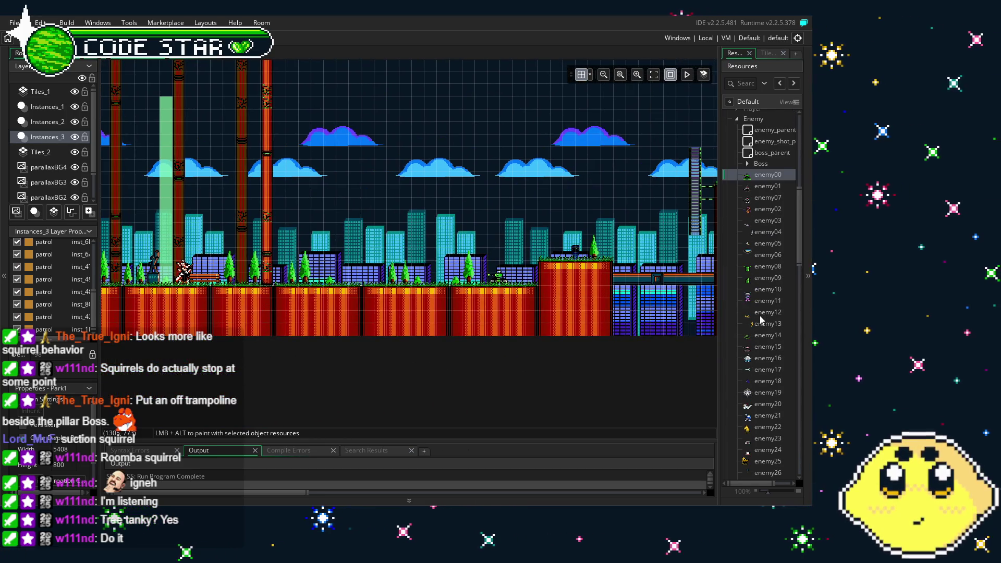
mouse_move(187, 295)
left_mouse_down()
mouse_move(276, 325)
mouse_move(610, 371)
left_mouse_up()
right_click(754, 238)
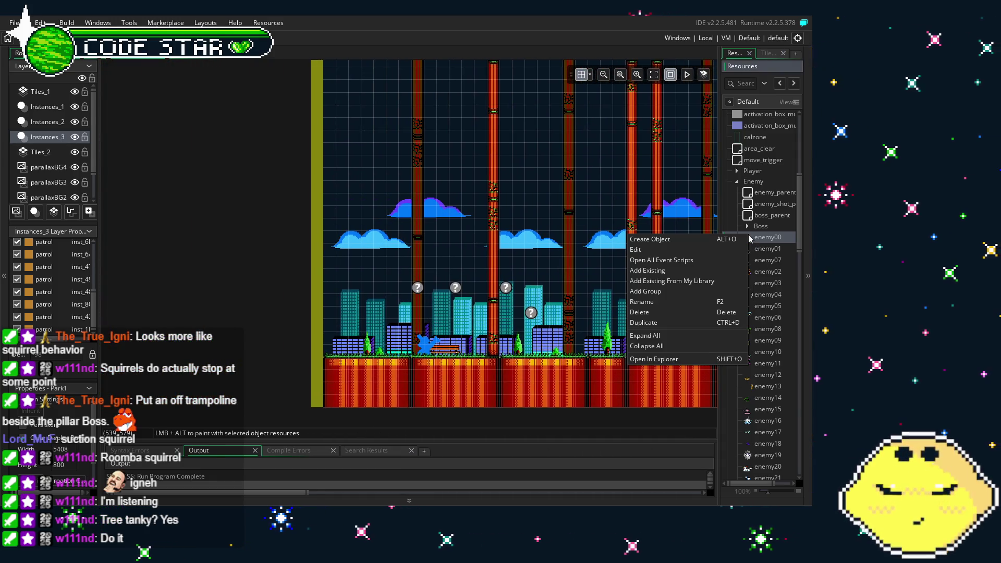
left_click(676, 326)
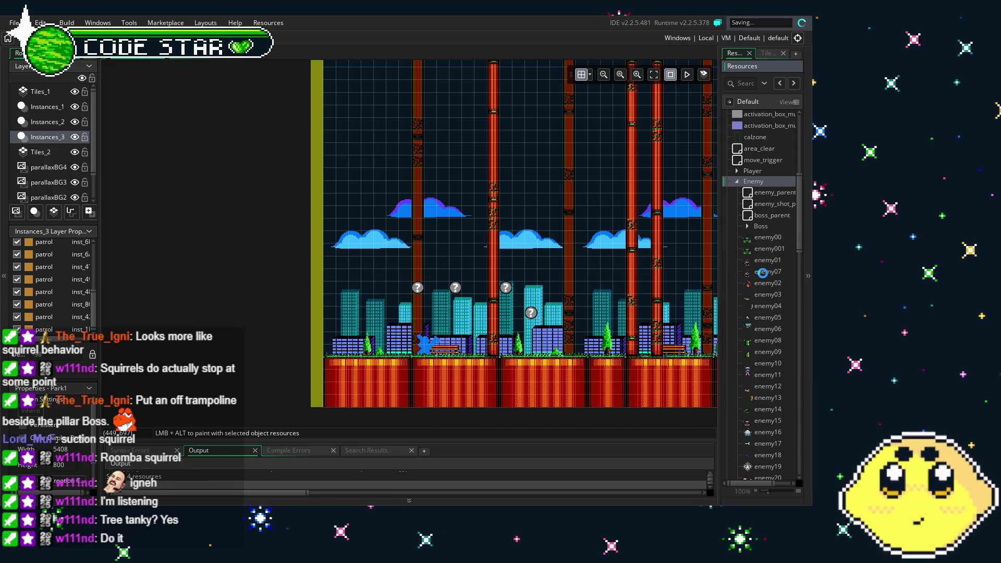
Step: Rename the copy to enemy03a and move it below enemy04 in the Enemy group
scroll(769, 327, "down", 2)
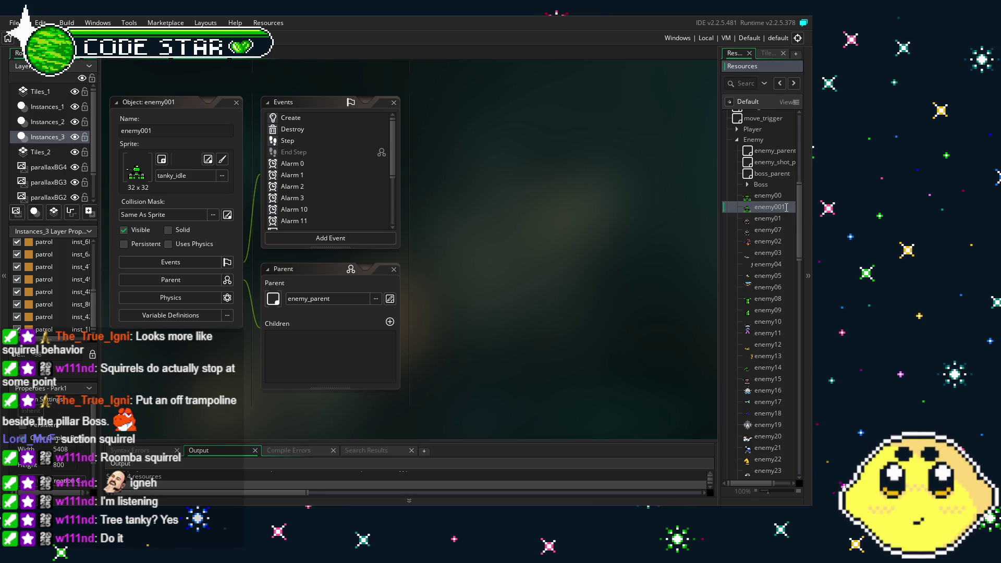
key("BackSpace")
type("3a")
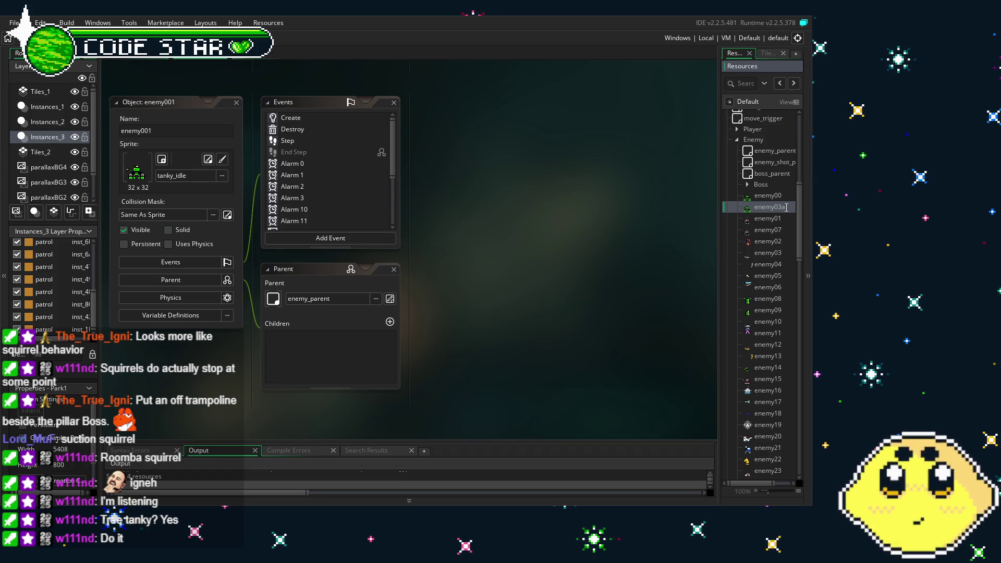
key("Return")
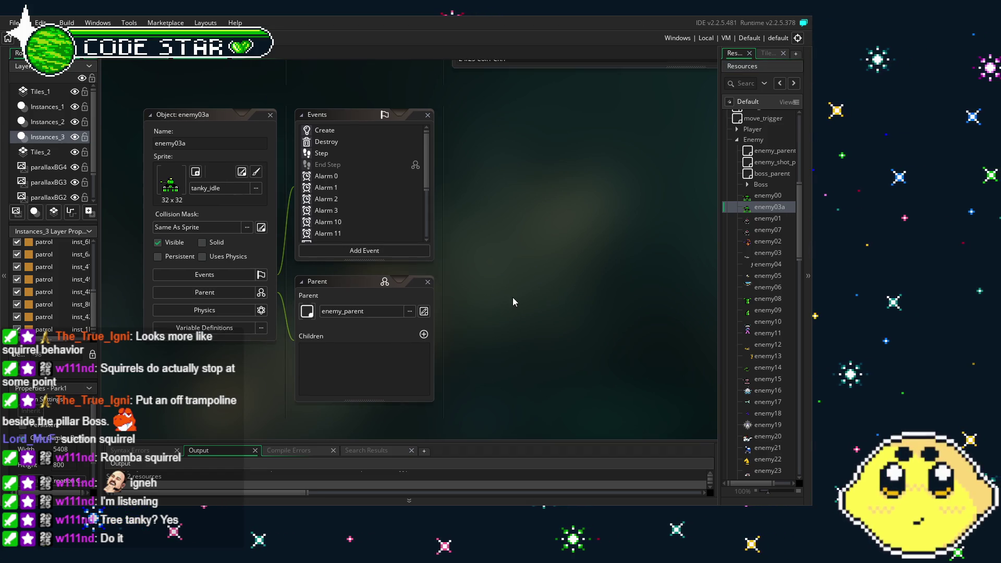
left_click_drag(777, 218, 776, 280)
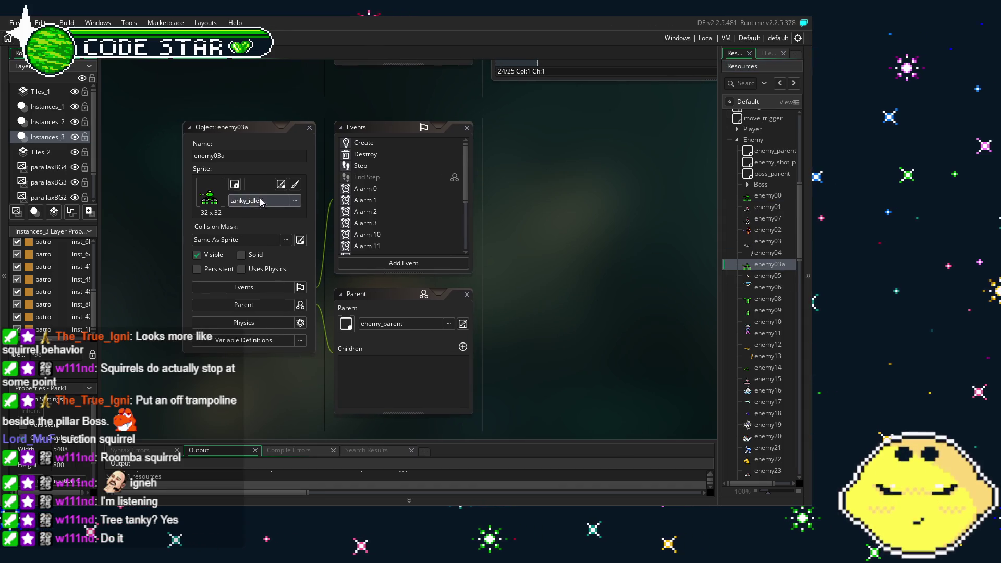
Step: Assign the scurryearl_idle sprite from the Enemy sprite folder to enemy03a, then view its Create code
left_click(262, 208)
left_click(262, 203)
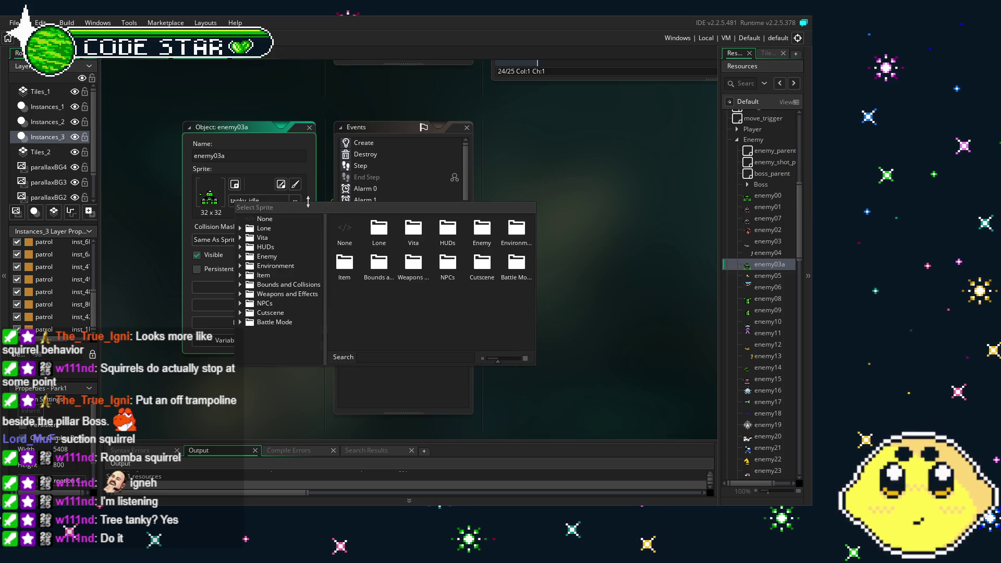
double_click(482, 230)
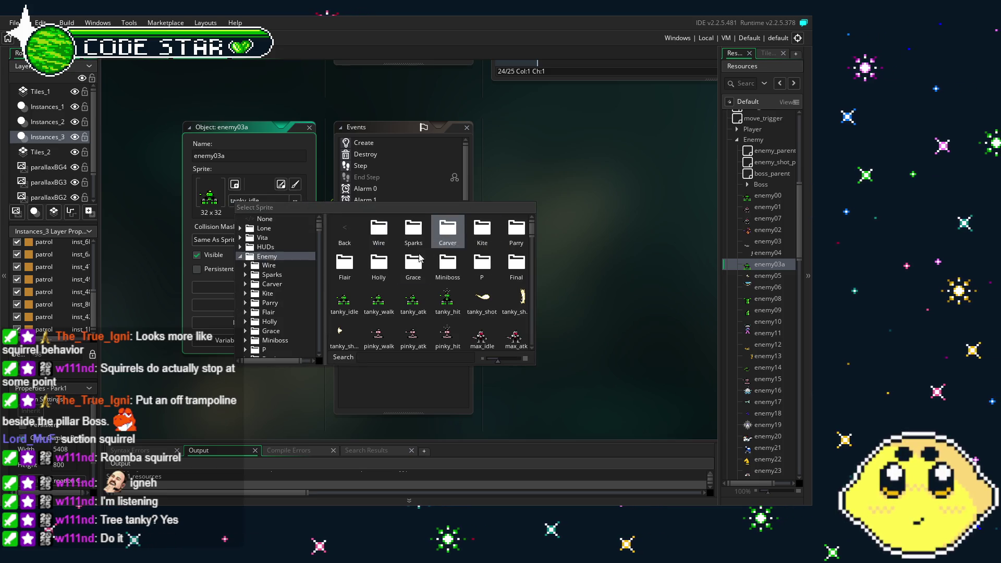
left_click(344, 239)
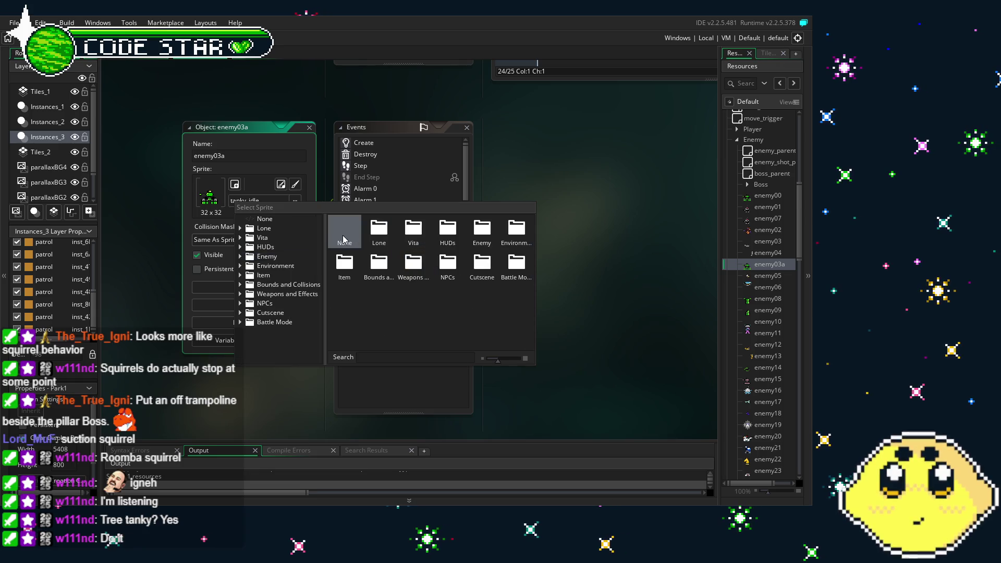
double_click(482, 229)
scroll(431, 267, "down", 5)
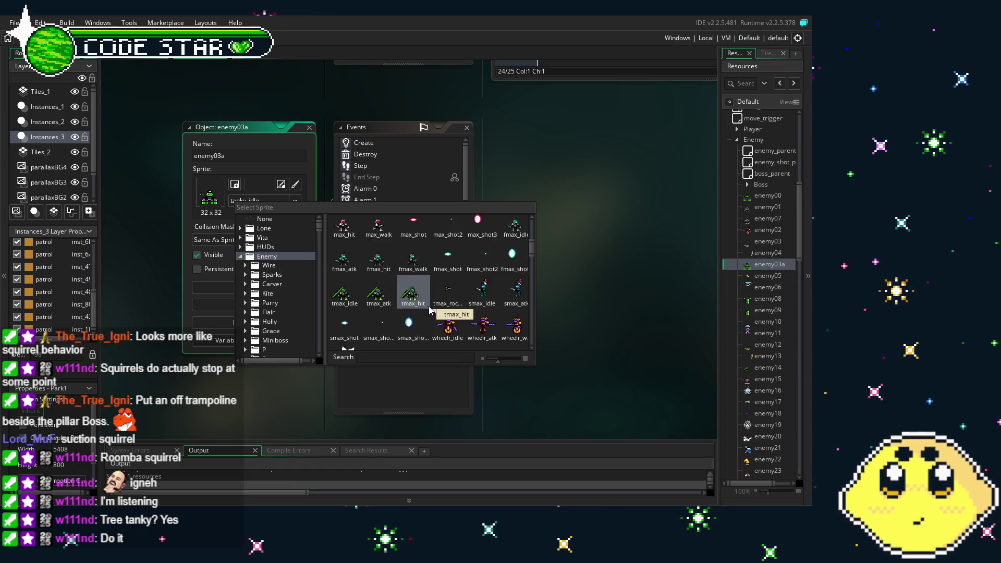
scroll(431, 309, "down", 1)
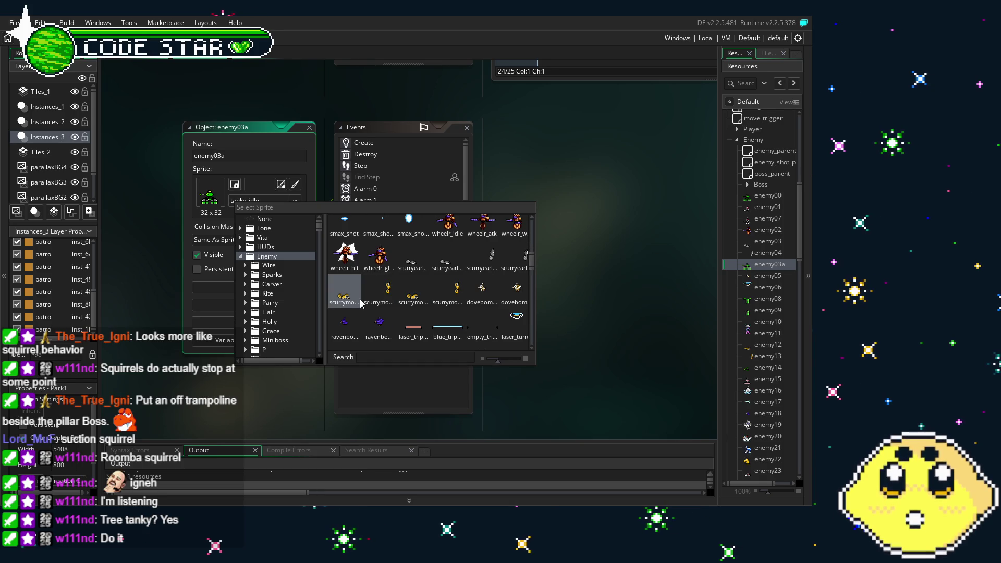
left_click(409, 266)
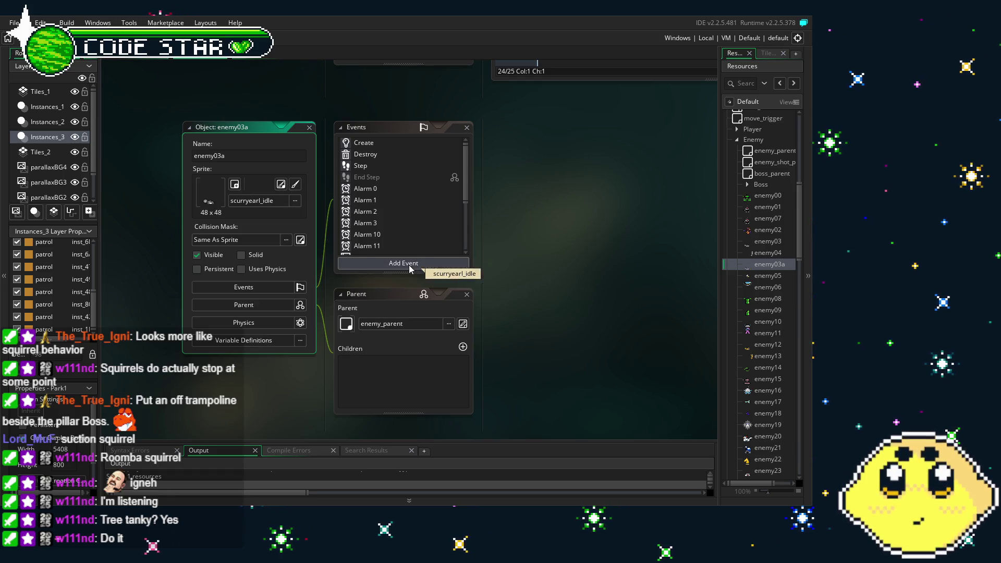
left_click(376, 142)
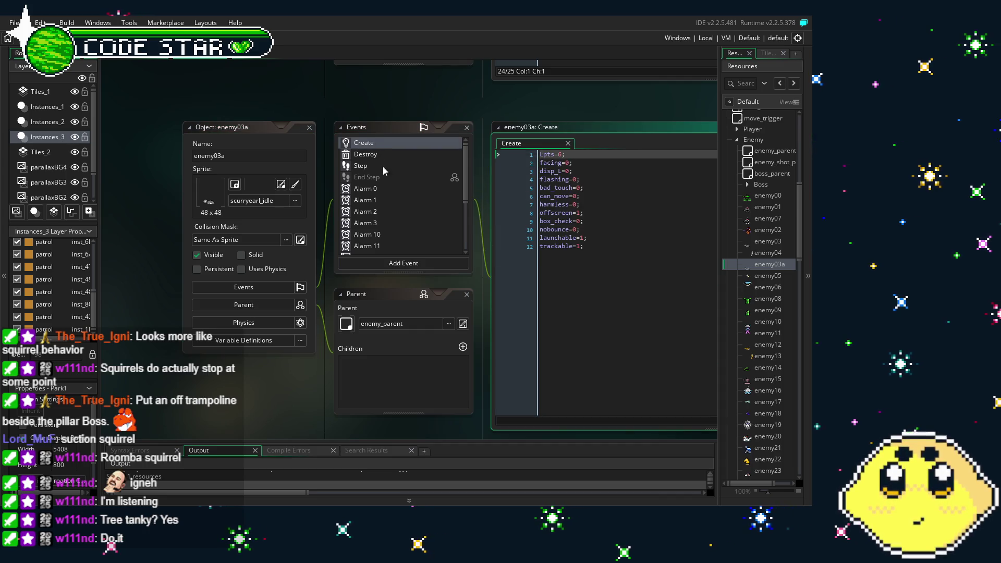
Step: Compare enemy03's code with enemy03a's Create, Destroy and Step events
double_click(767, 241)
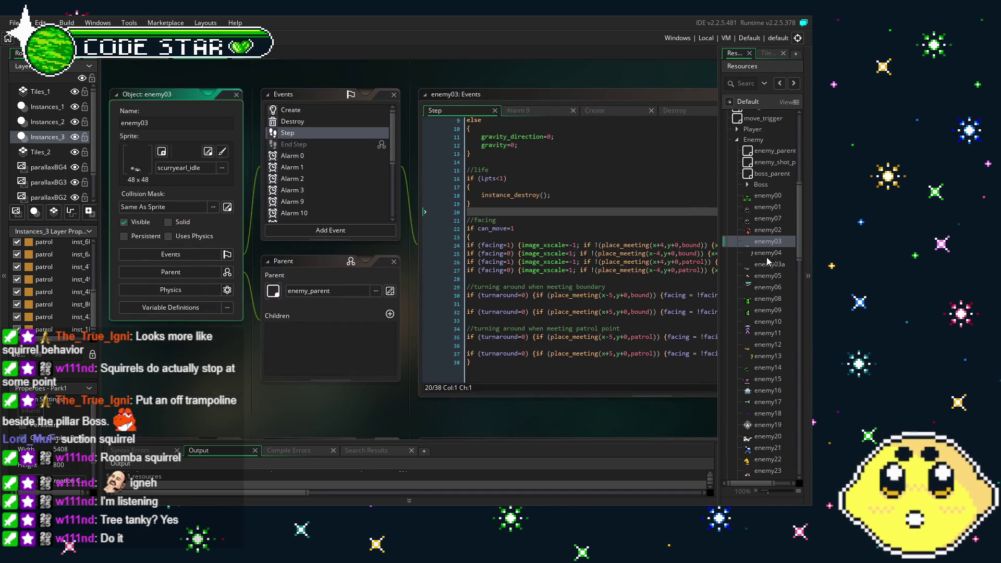
left_click(308, 111)
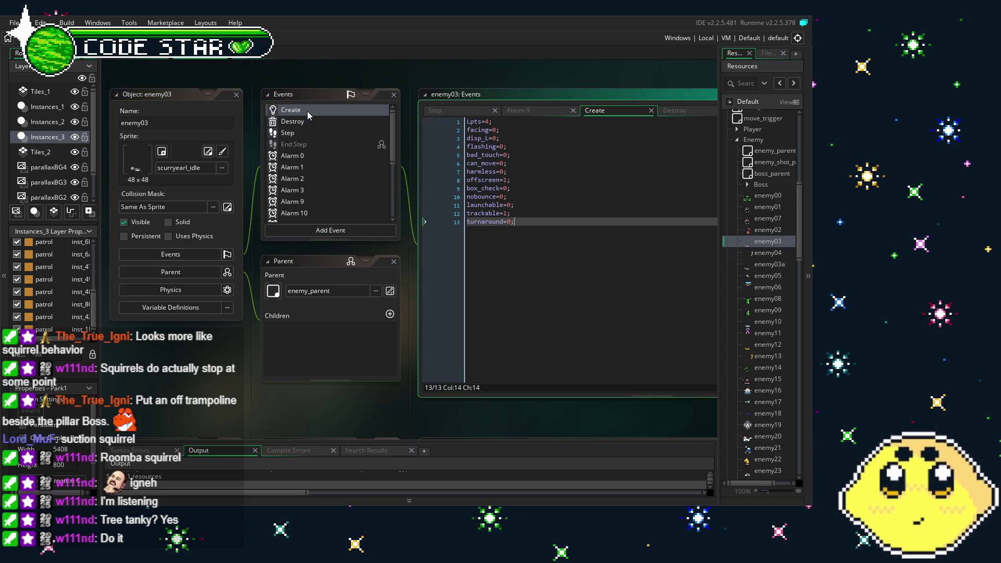
left_click(765, 265)
double_click(765, 264)
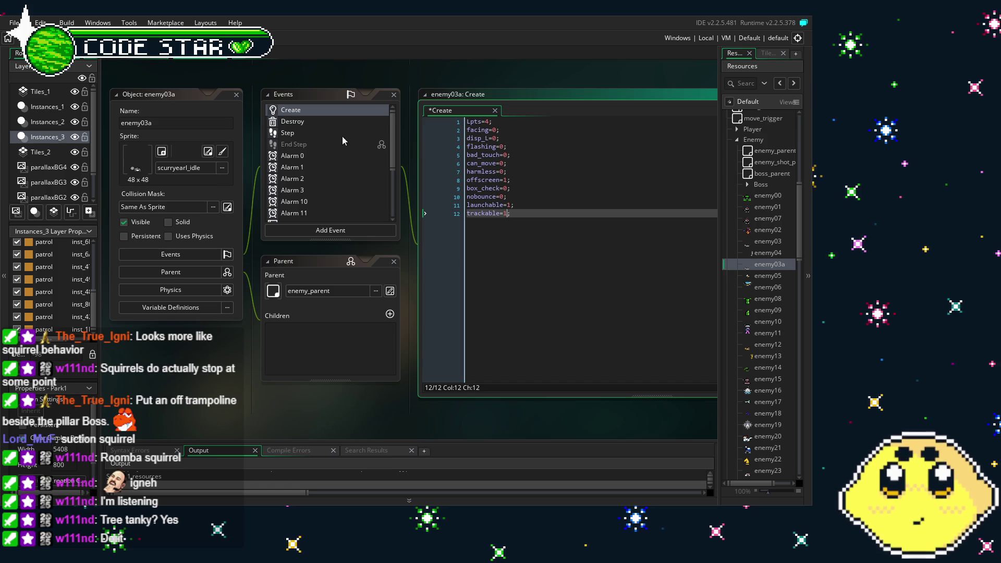
double_click(311, 124)
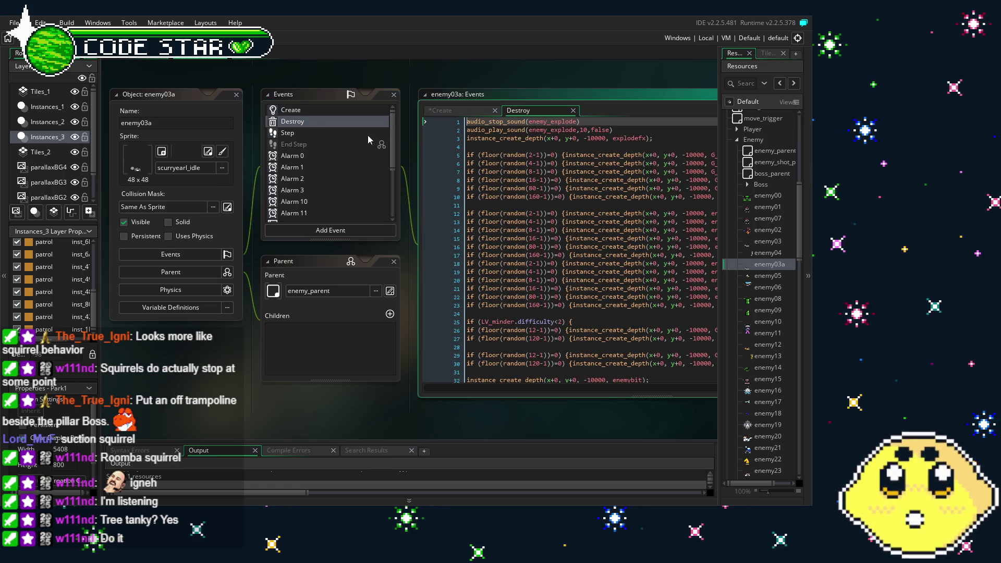
double_click(329, 131)
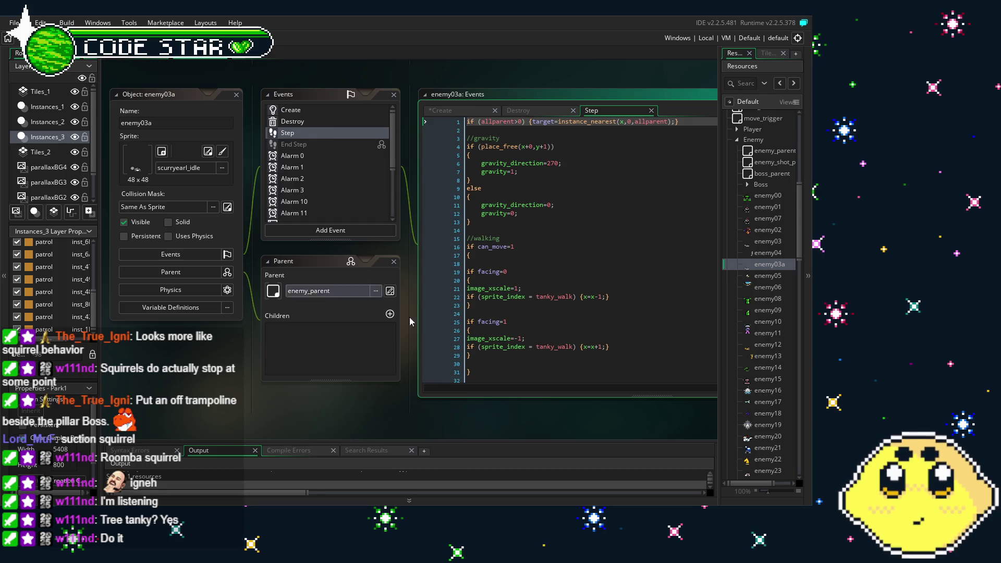
left_click(479, 329)
double_click(277, 115)
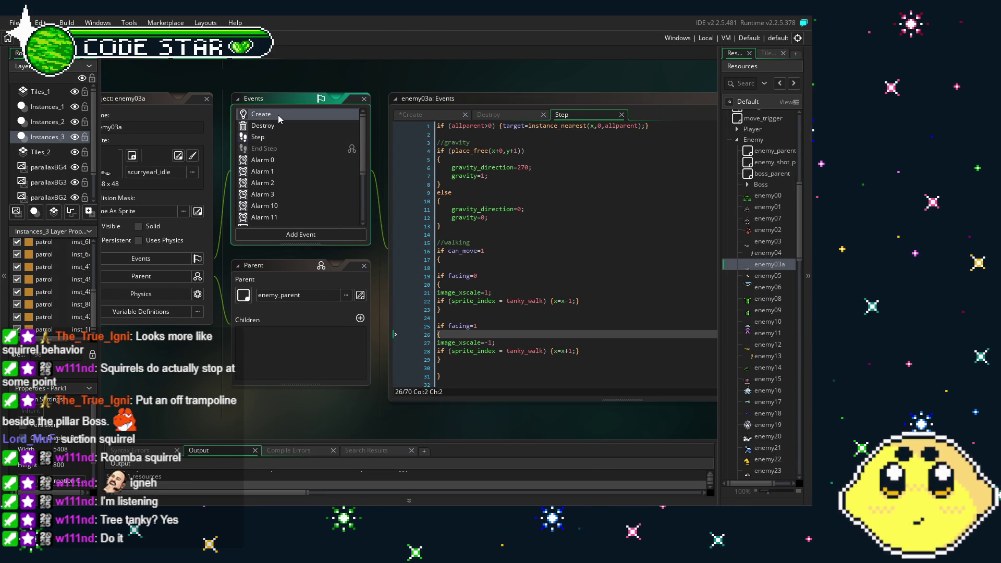
left_click(296, 123)
double_click(295, 126)
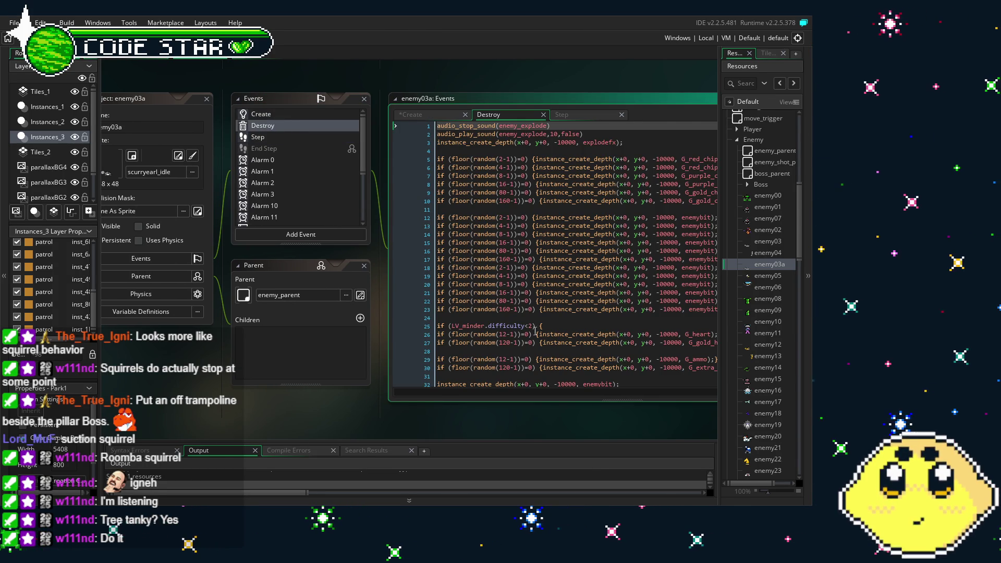
double_click(259, 142)
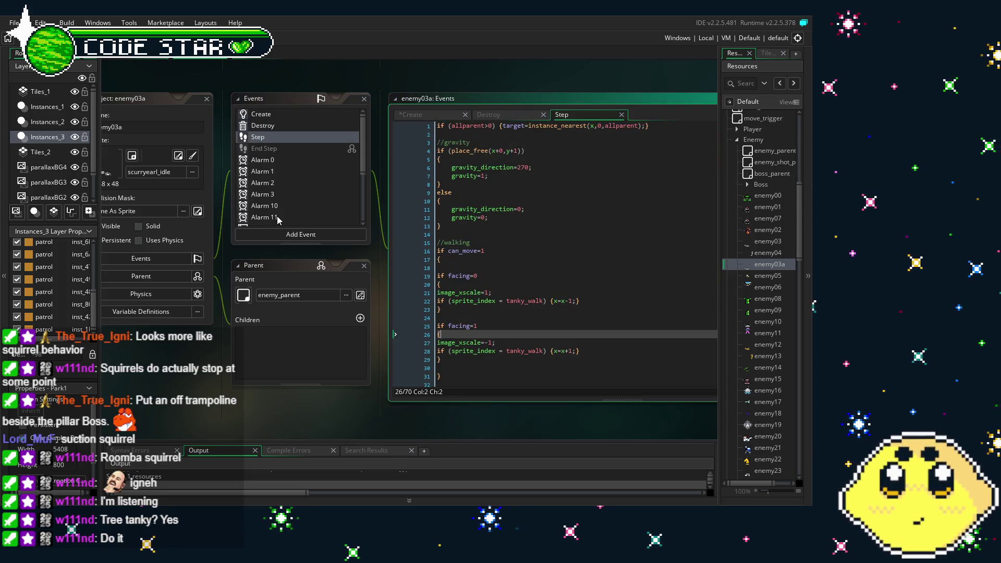
double_click(288, 126)
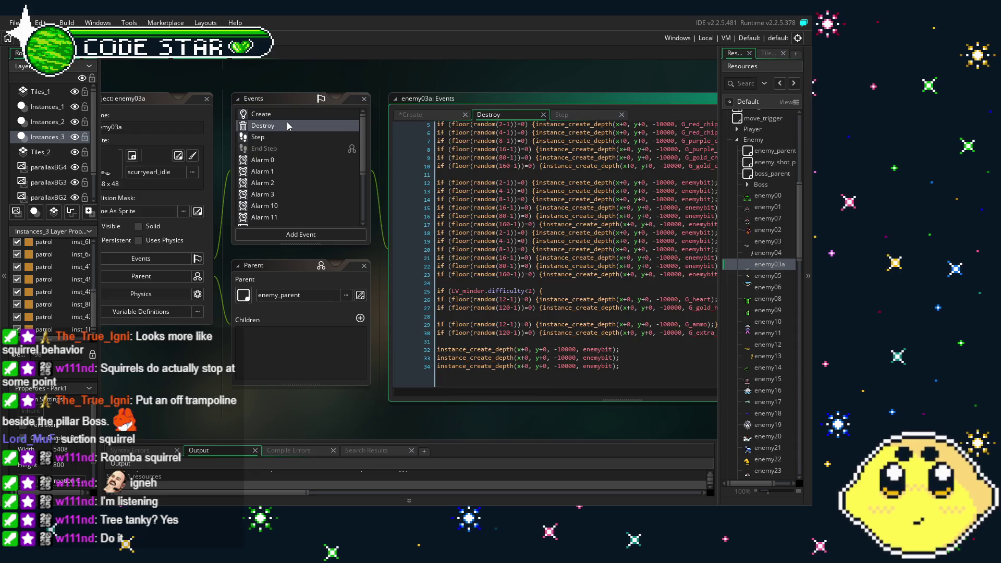
Step: Replace enemy03a's Destroy code with enemy03's copied Destroy code and save
left_click(623, 307)
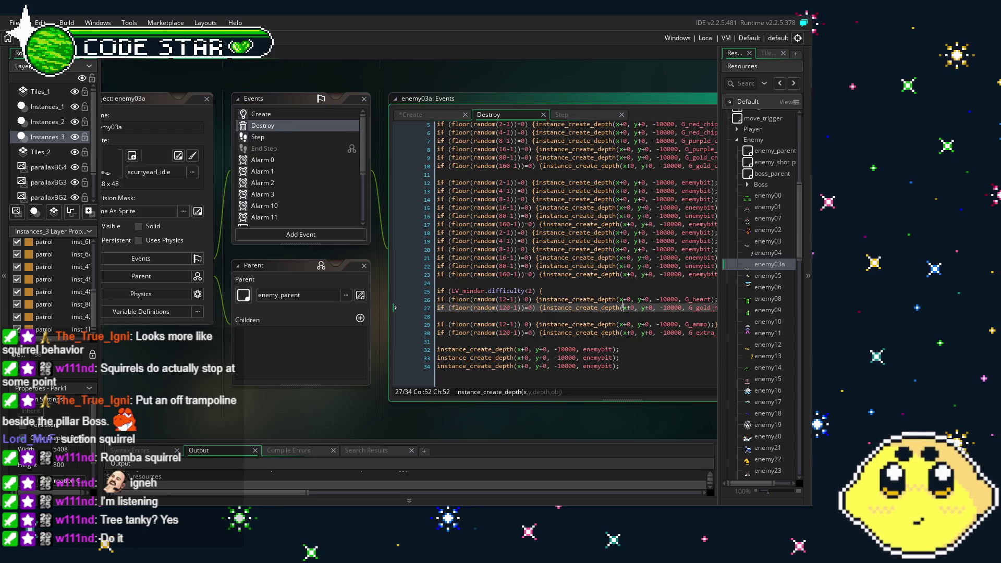
key("ctrl+a")
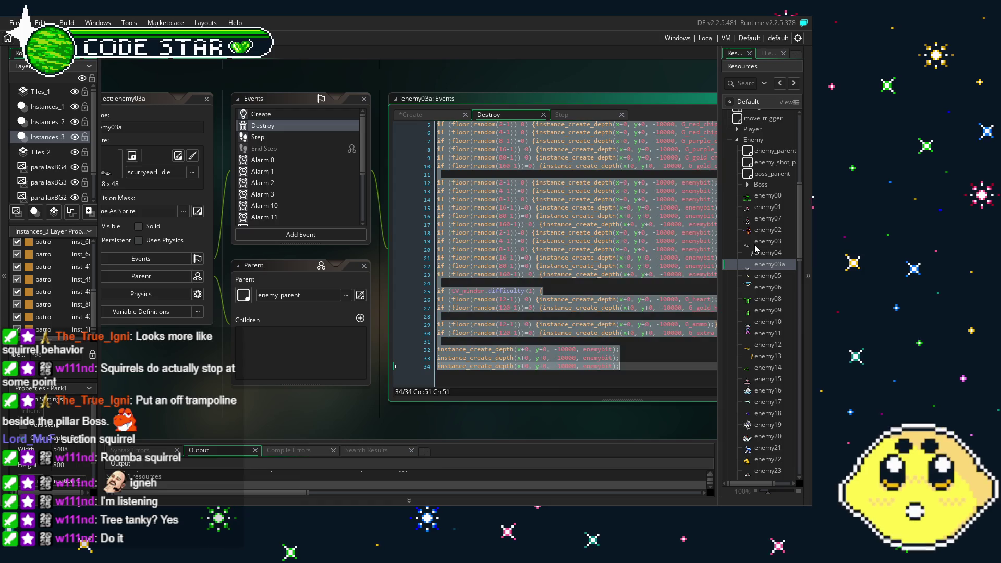
key("Delete")
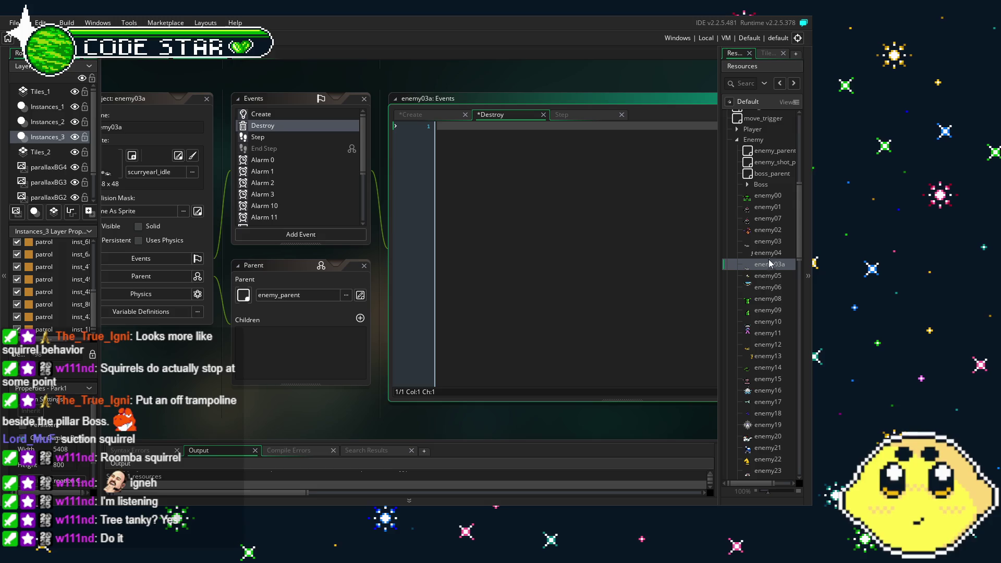
double_click(771, 245)
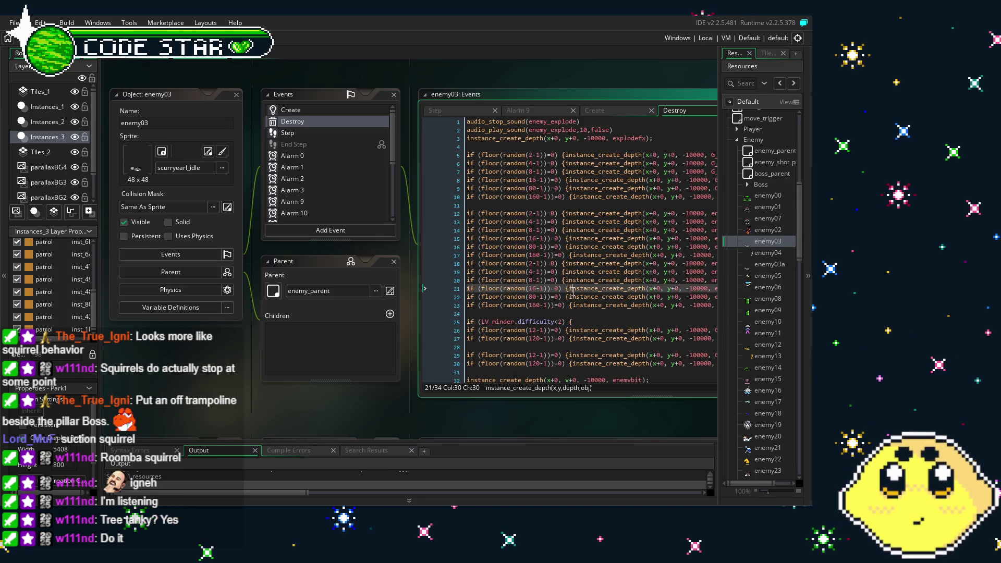
key("ctrl+a")
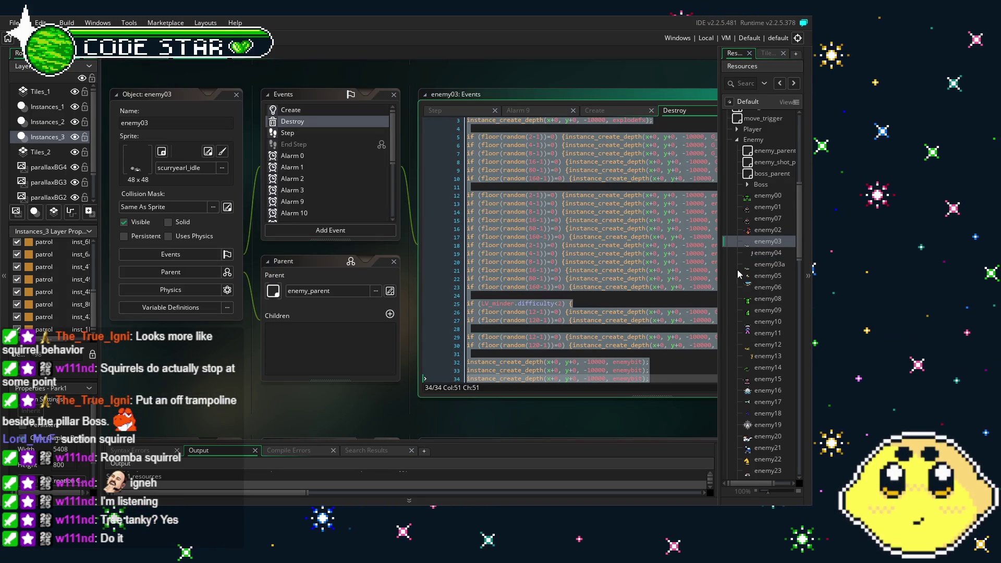
double_click(777, 265)
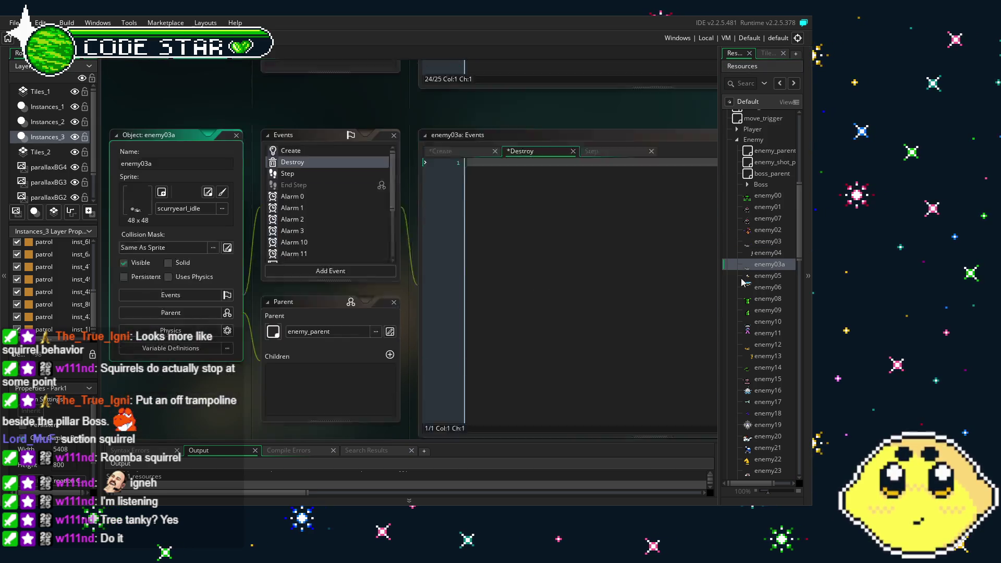
key("ctrl+v")
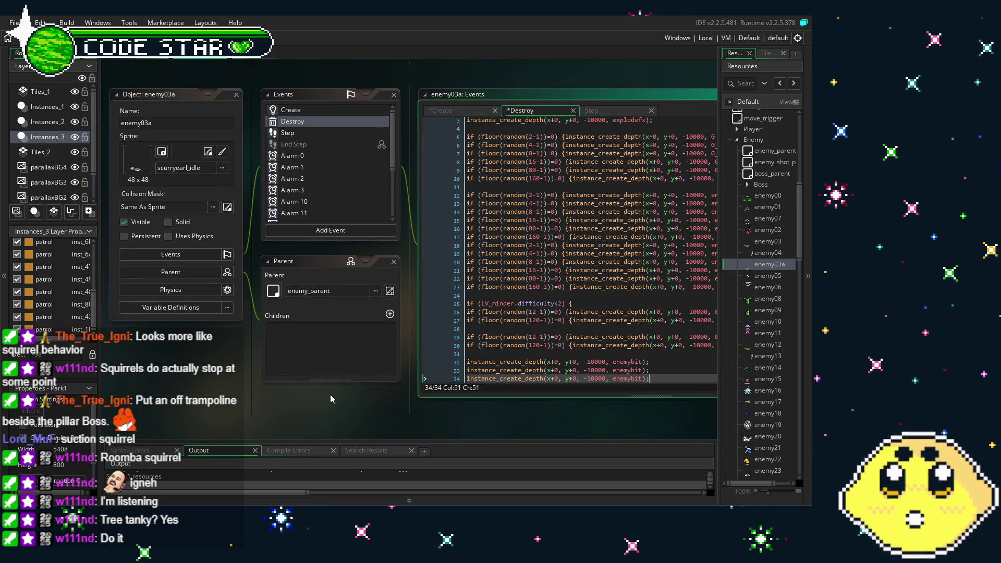
key("ctrl+s")
left_click(294, 134)
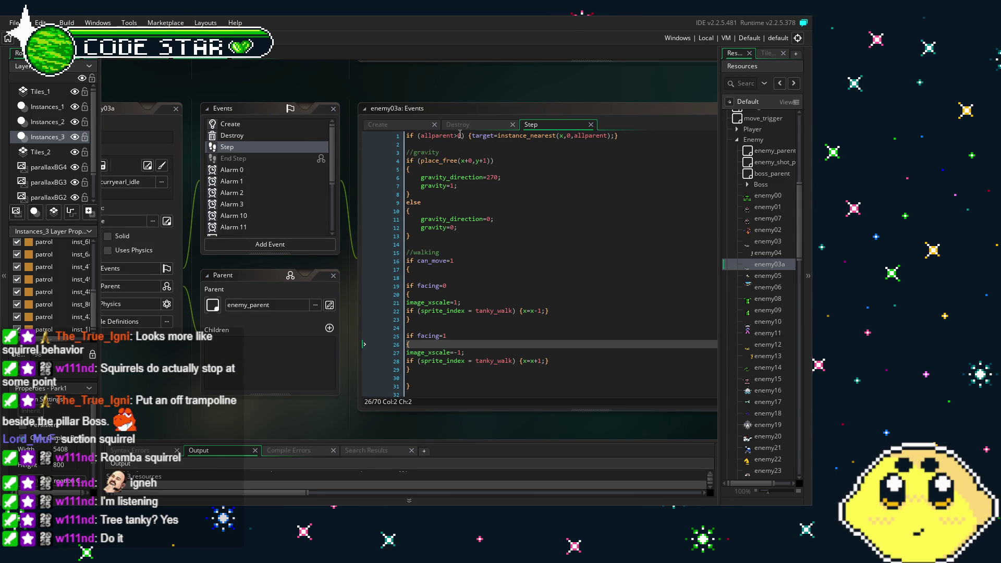
Step: Replace tanky_walk with scurryearl_walking on Step lines 22 and 28 using autocomplete
left_click(490, 310)
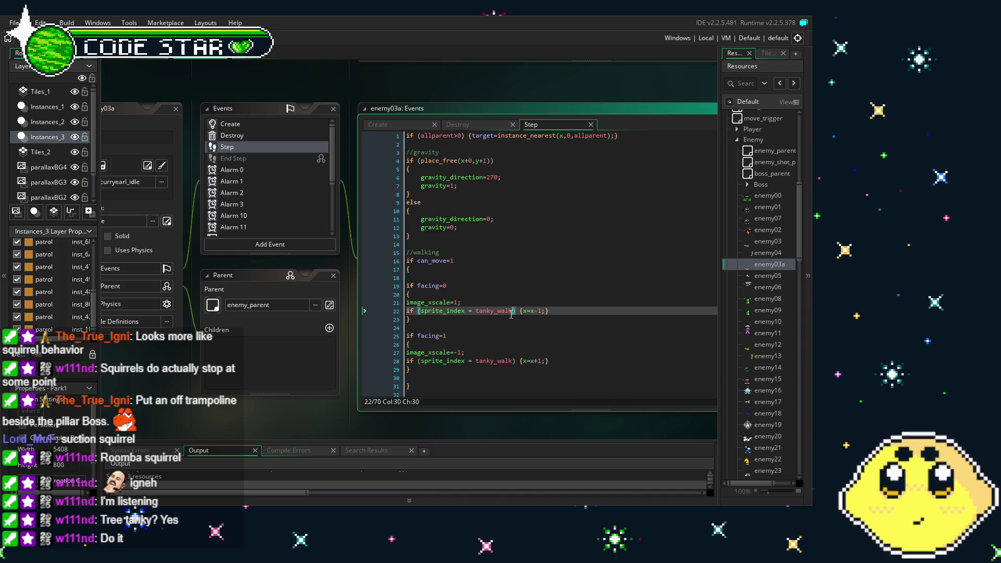
left_click_drag(513, 311, 480, 319)
double_click(491, 310)
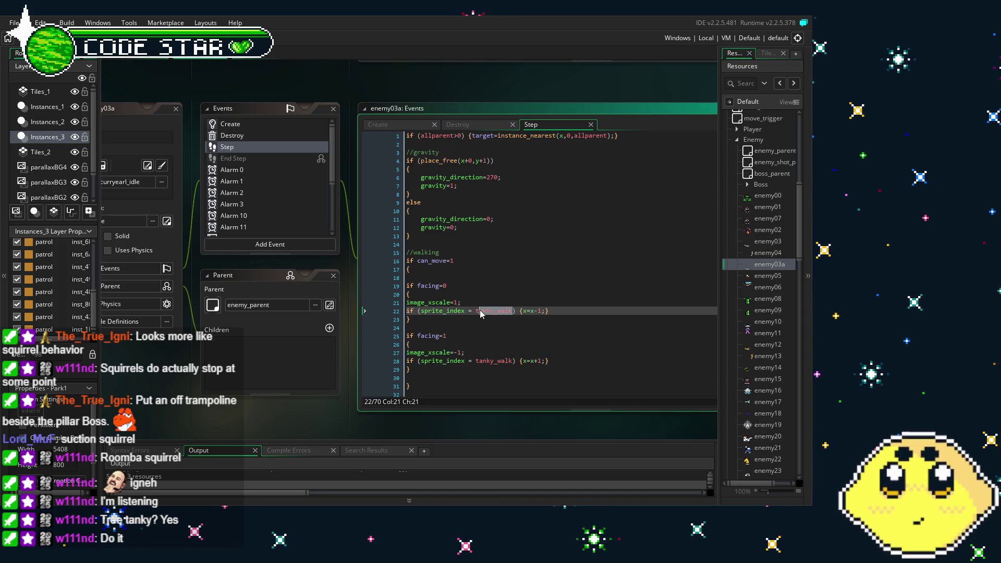
type("scurry")
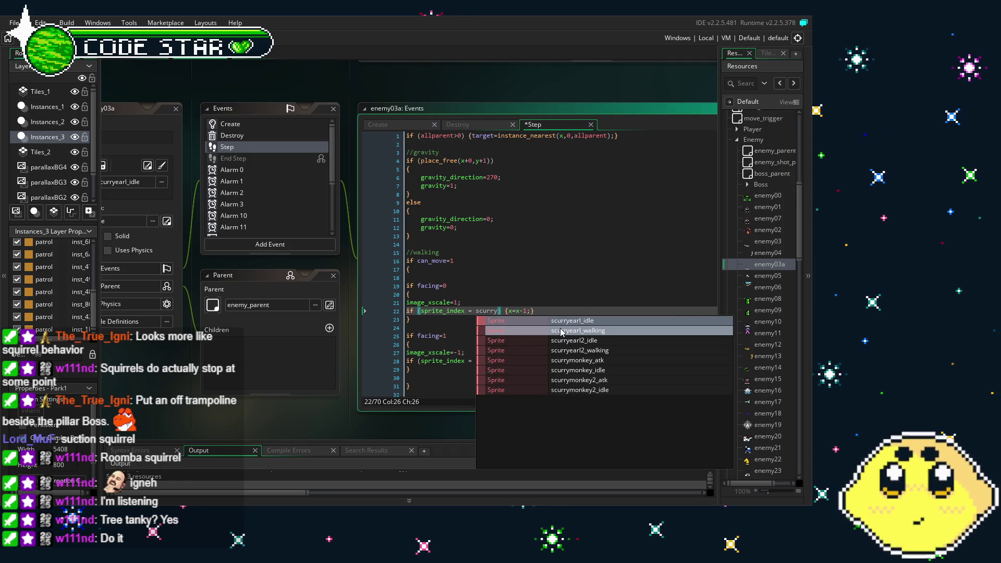
left_click(560, 329)
left_click(487, 361)
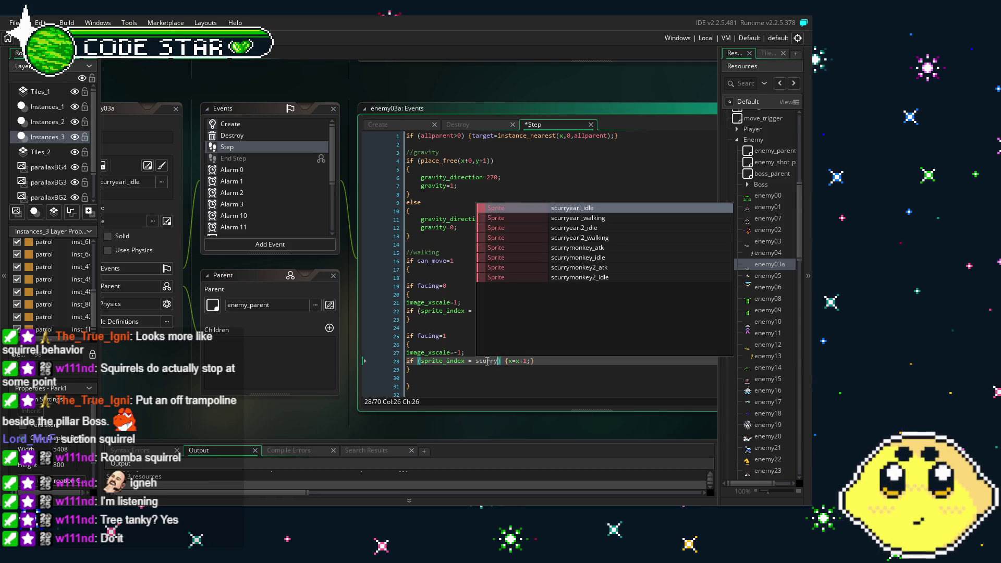
type("_")
key("Down")
key("Return")
Step: Delete the skidding-after-attack code block and its leftover empty line from the Step event
left_click(543, 286)
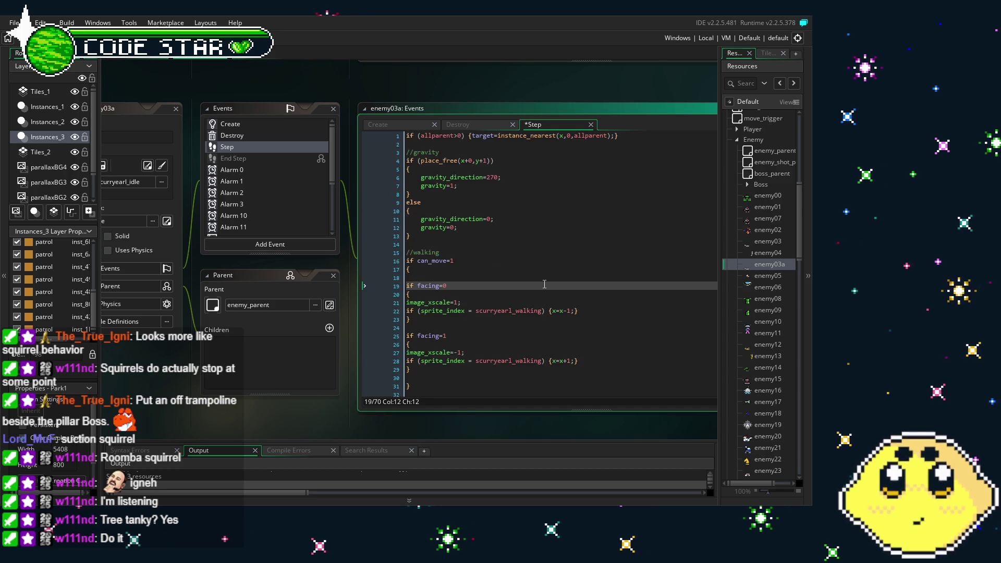
scroll(544, 284, "down", 2)
scroll(545, 284, "down", 4)
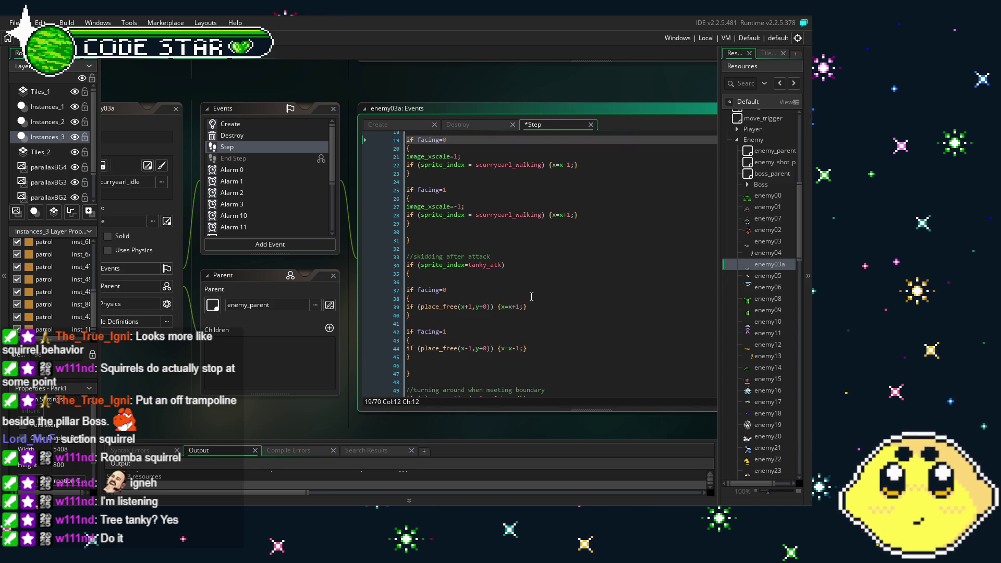
scroll(506, 310, "down", 2)
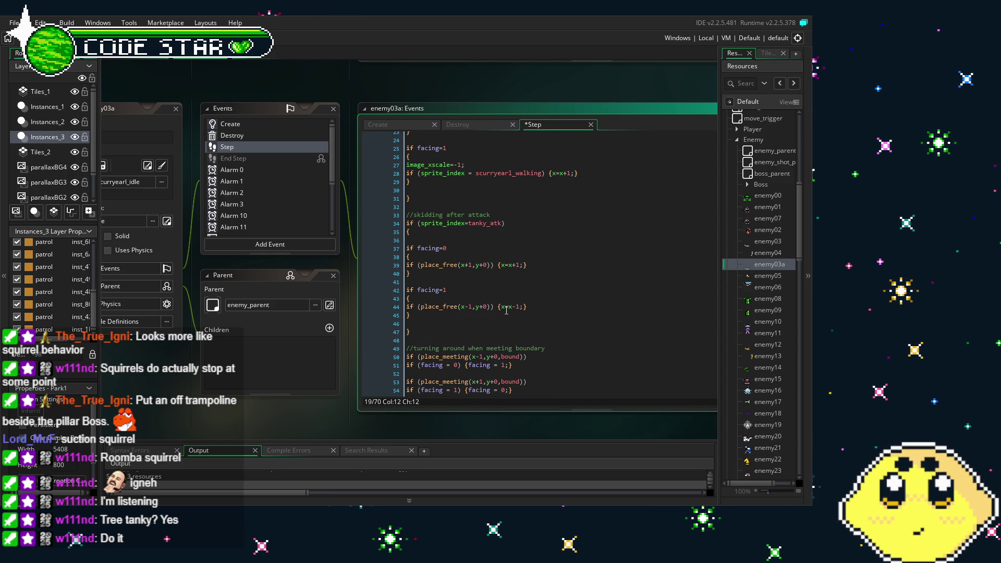
left_click_drag(412, 338, 385, 217)
key("Delete")
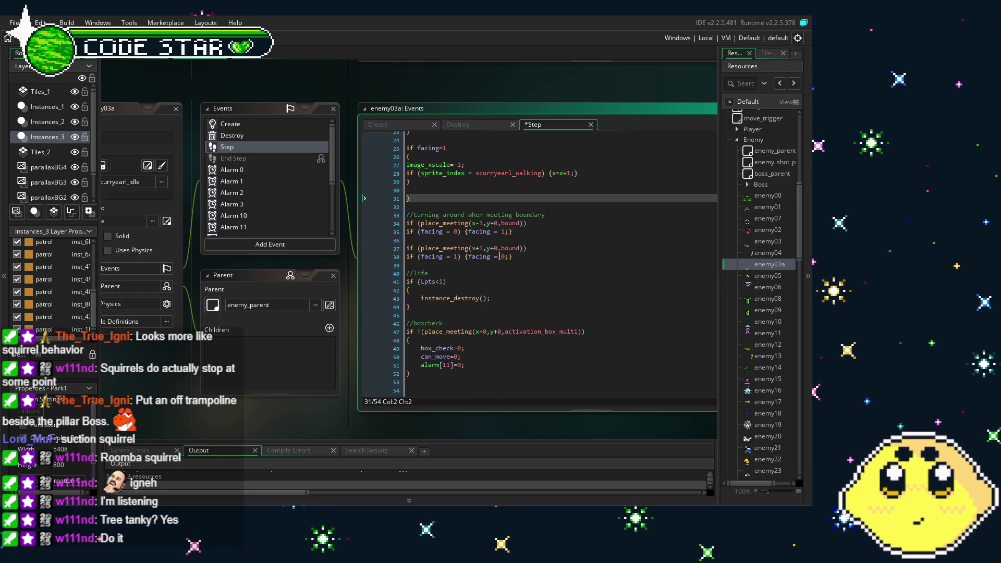
key("Left")
key("Left")
left_click_drag(272, 397, 319, 417)
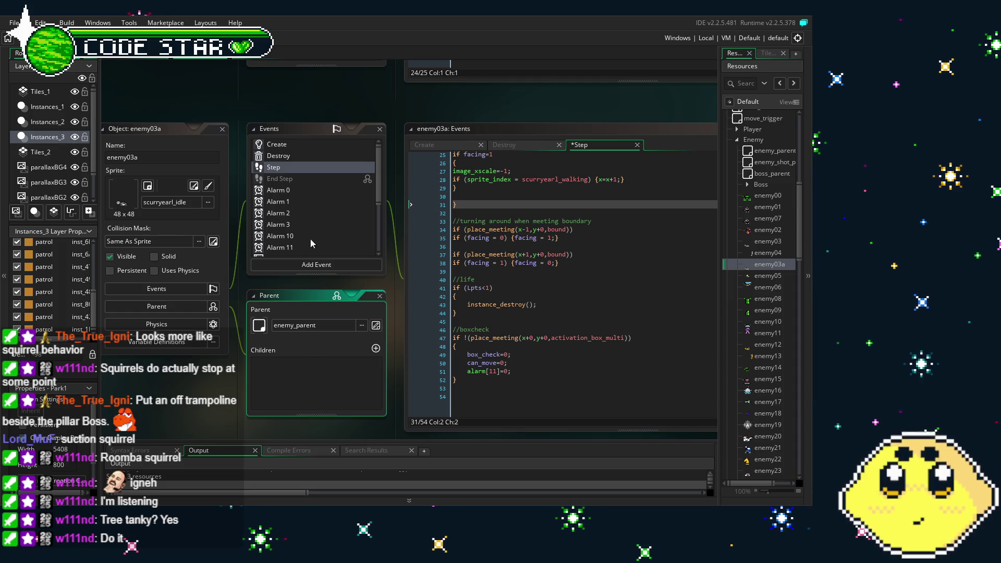
left_click(304, 195)
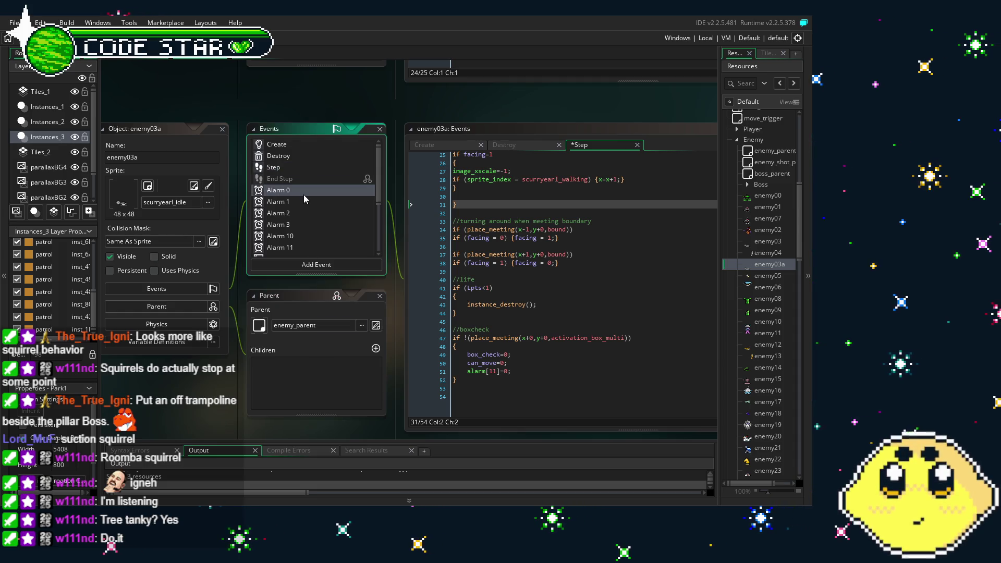
Step: In Alarm 3, delete the tanky_hit check on line 3
left_click(311, 201)
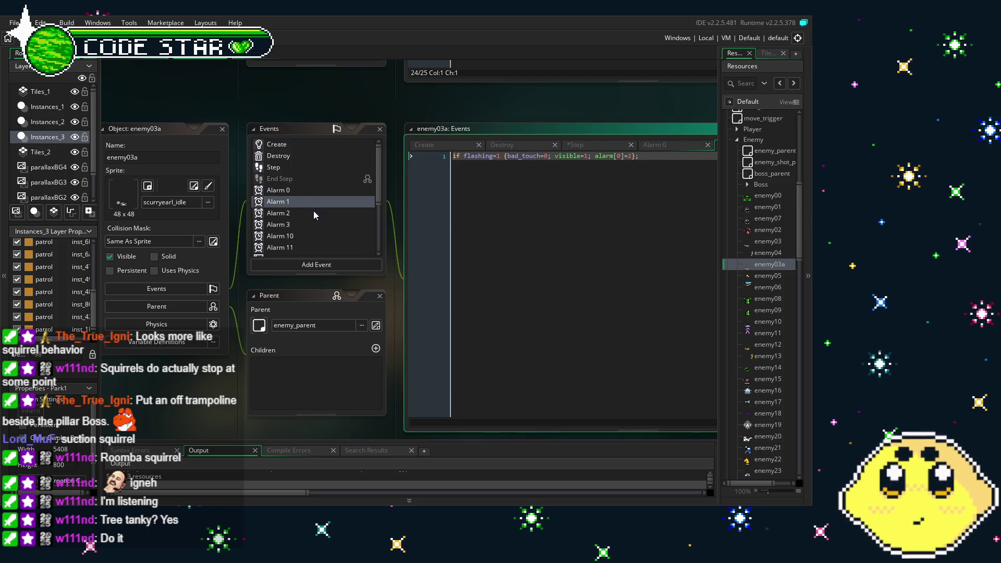
left_click(314, 211)
left_click(314, 221)
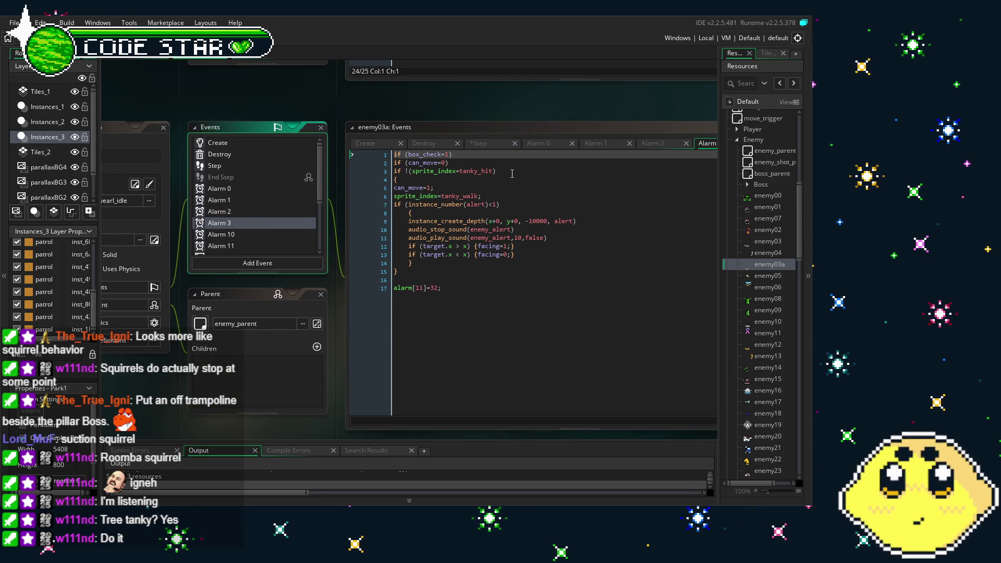
left_click(349, 173)
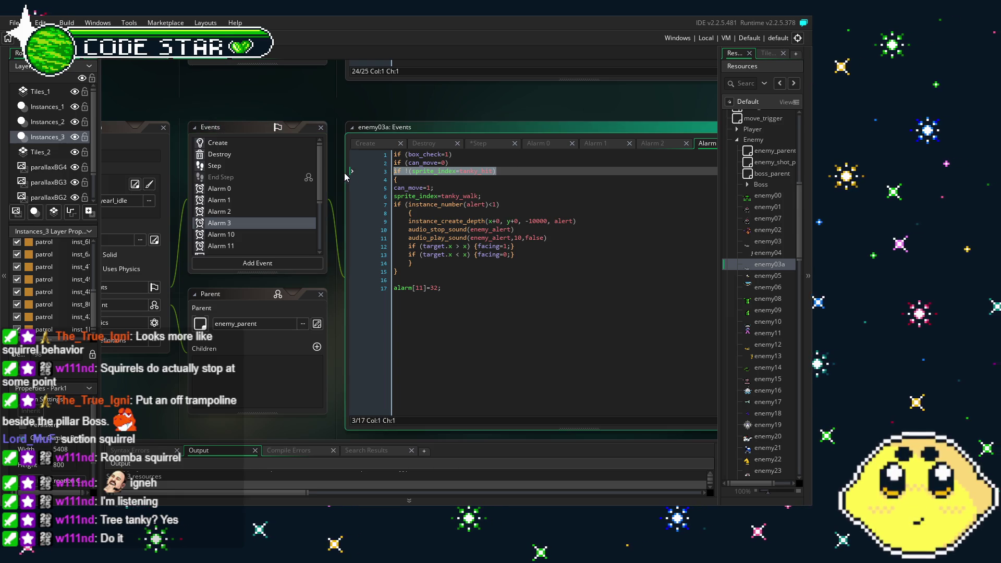
key("Delete")
key("BackSpace")
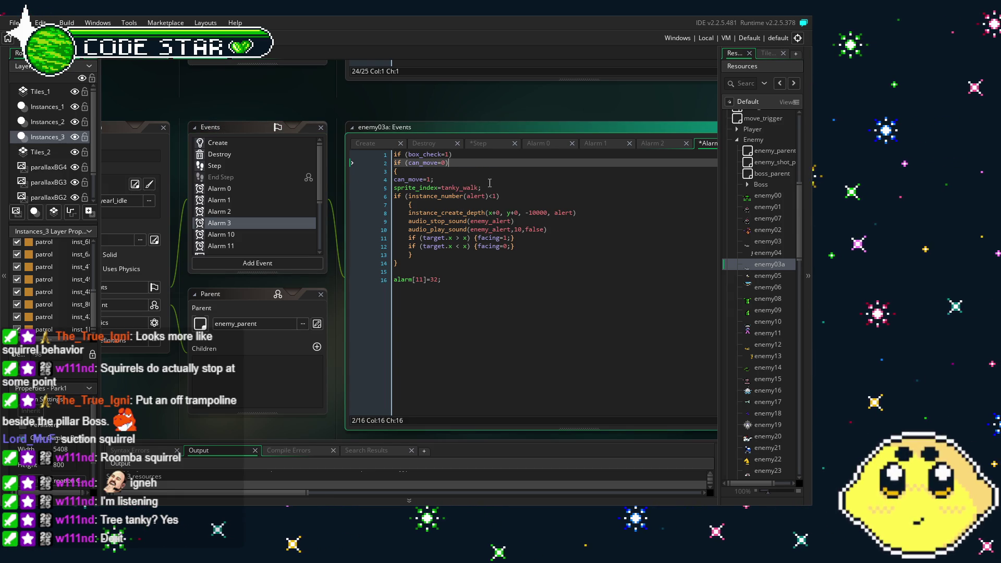
Step: Change Alarm 3's sprite_index from tanky_walk to scurryearl_walking and save
double_click(457, 189)
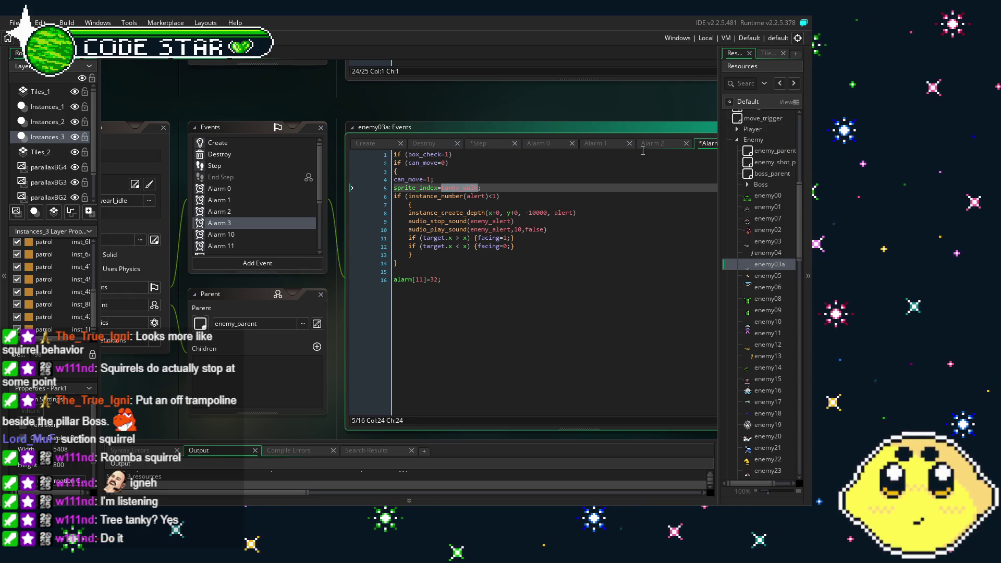
type("scurr")
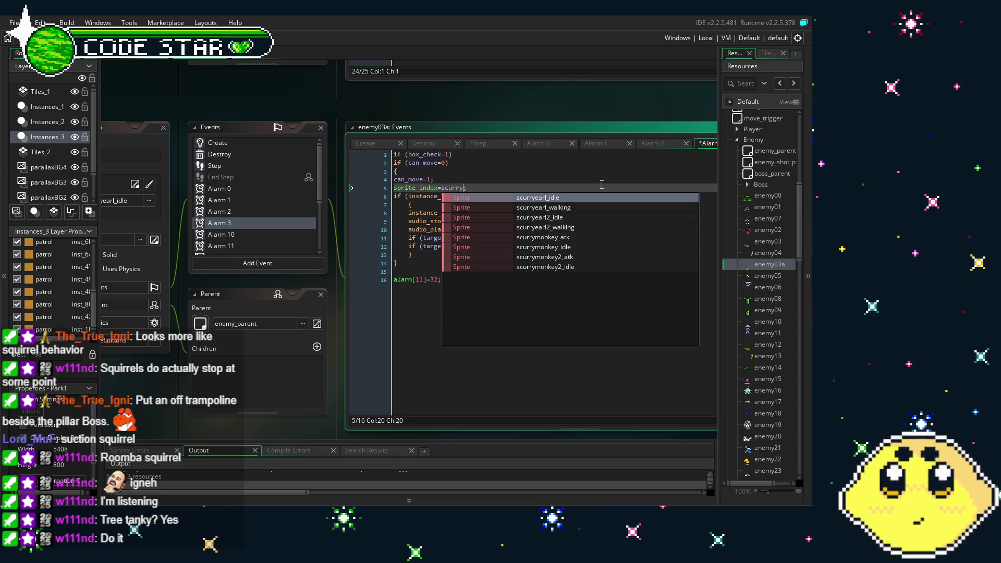
key("Down")
key("Return")
left_click(571, 268)
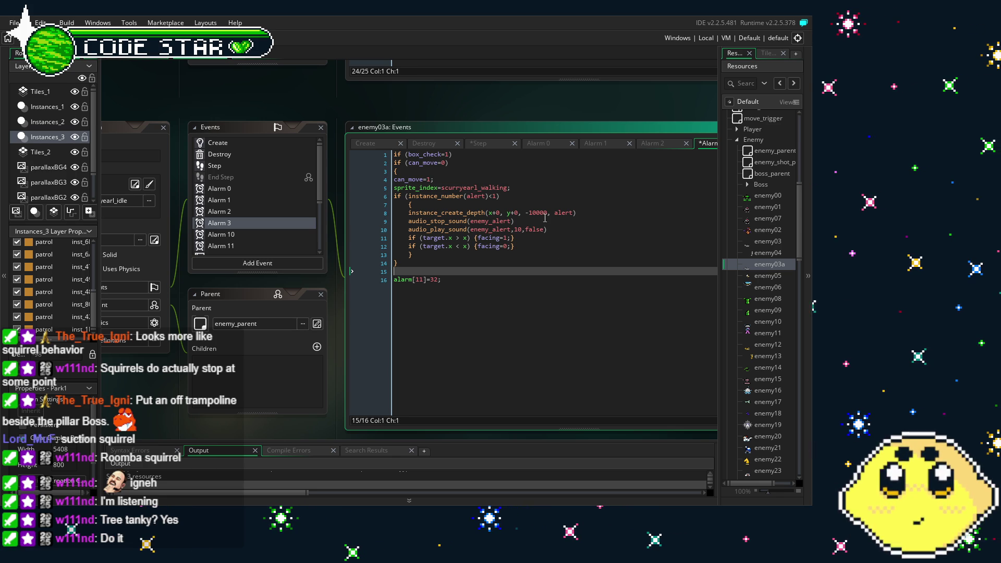
left_click(551, 263)
key("ctrl+s")
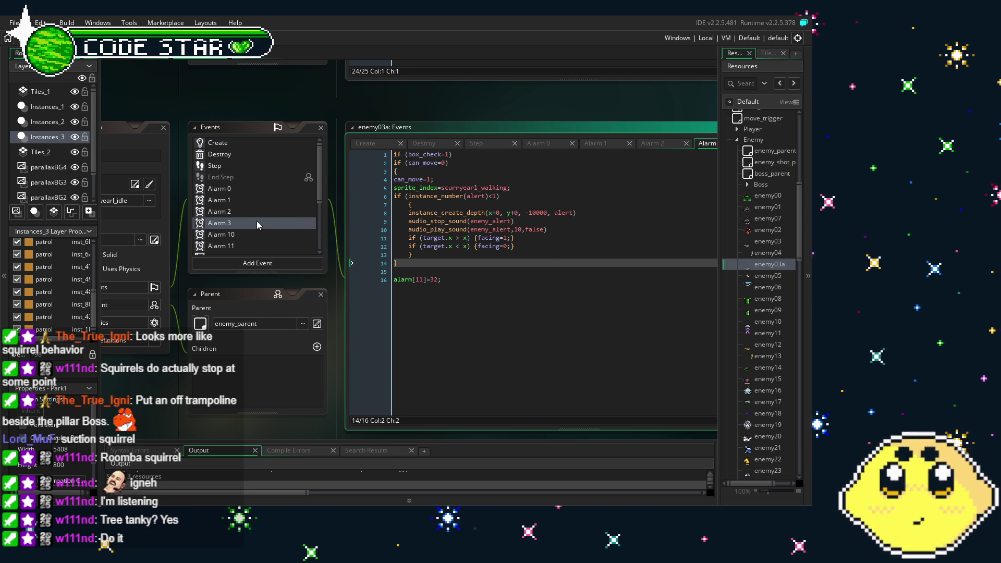
scroll(258, 222, "down", 1)
left_click(245, 214)
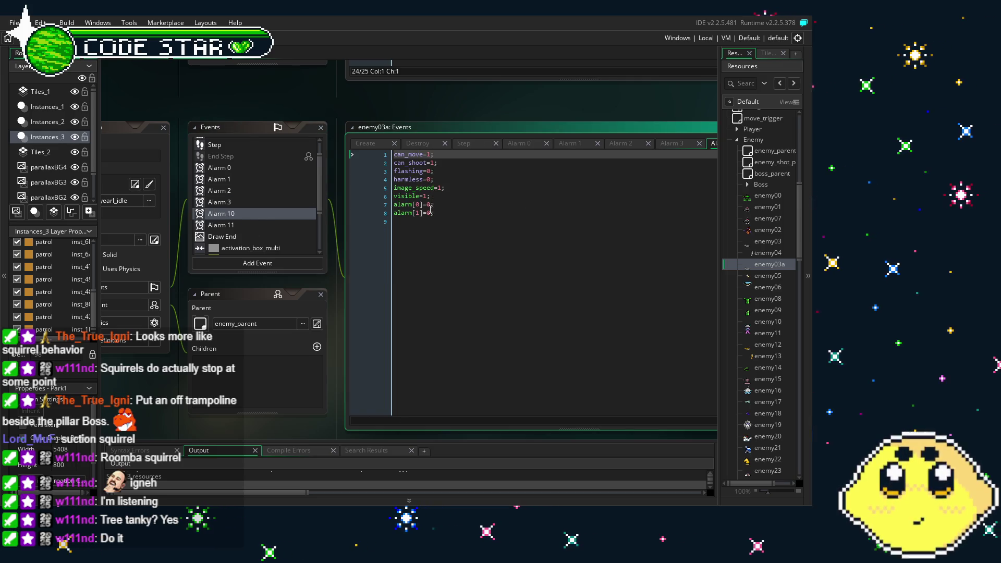
Step: Clear Alarm 11's tanky_hit line, then delete the Alarm 11 event entirely
left_click(242, 225)
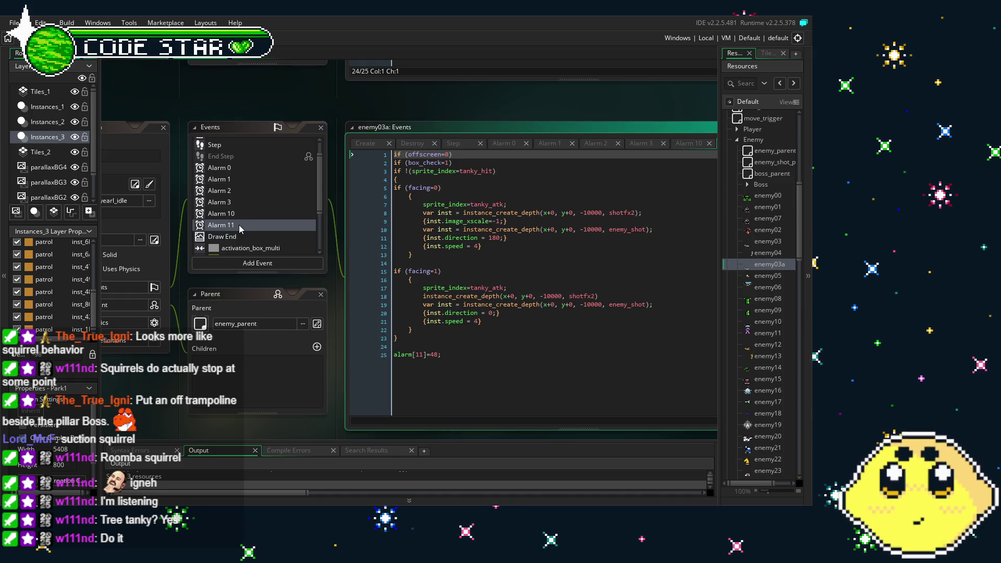
left_click(521, 171)
key("shift+Home")
key("BackSpace")
key("BackSpace")
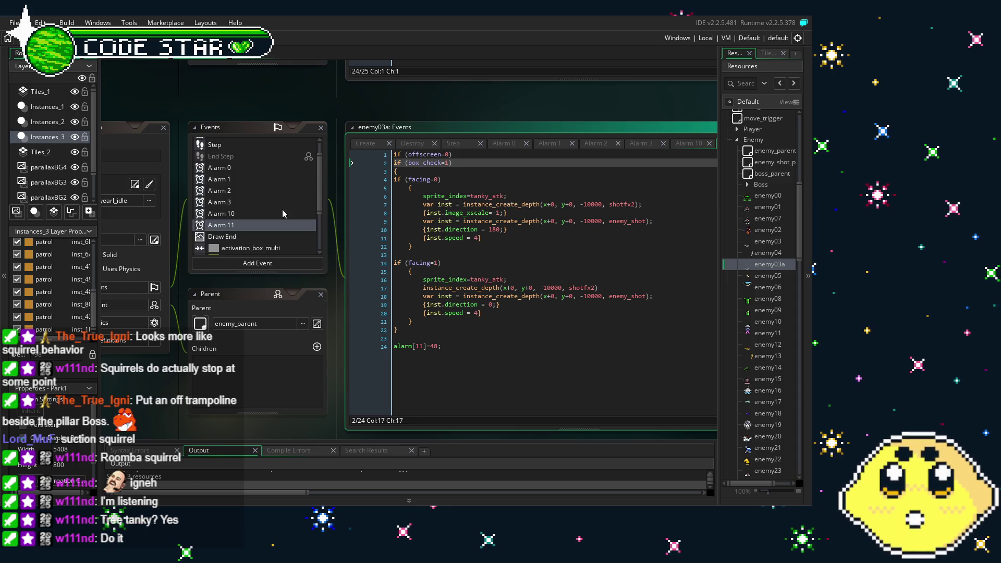
left_click(242, 226)
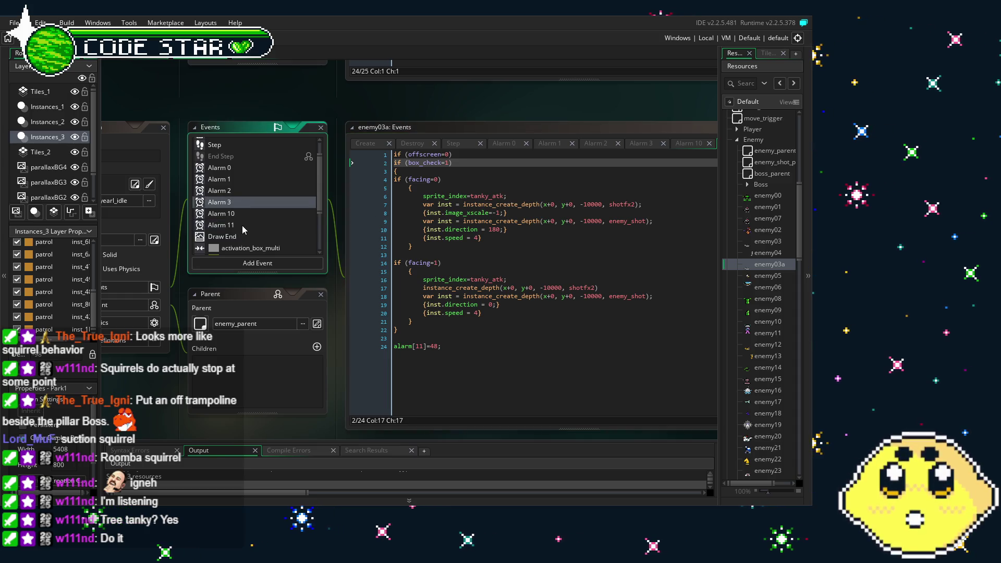
key("Delete")
key("Escape")
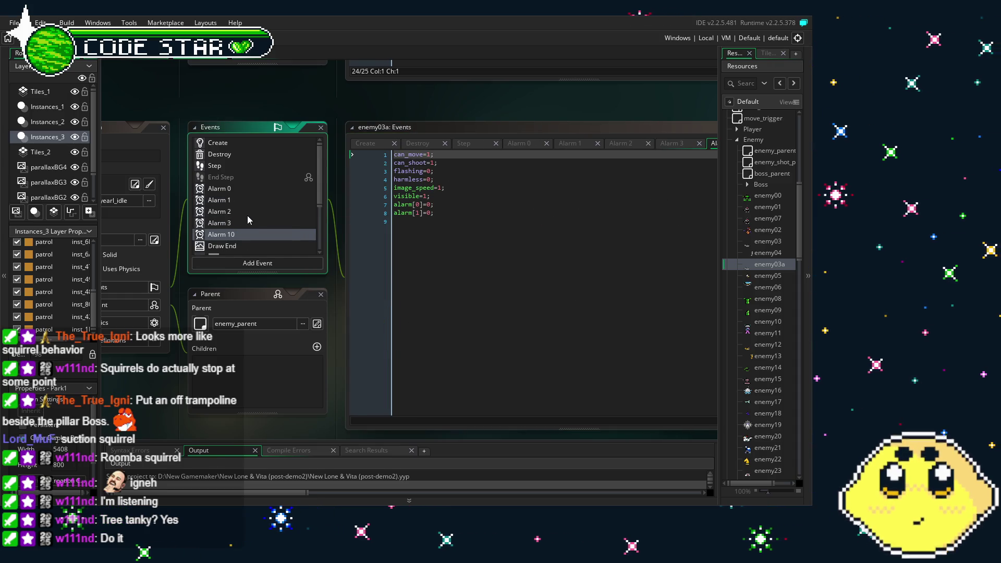
Step: Remove the alarm[11]=32 line from the Alarm 3 code
left_click(242, 222)
left_click(476, 287)
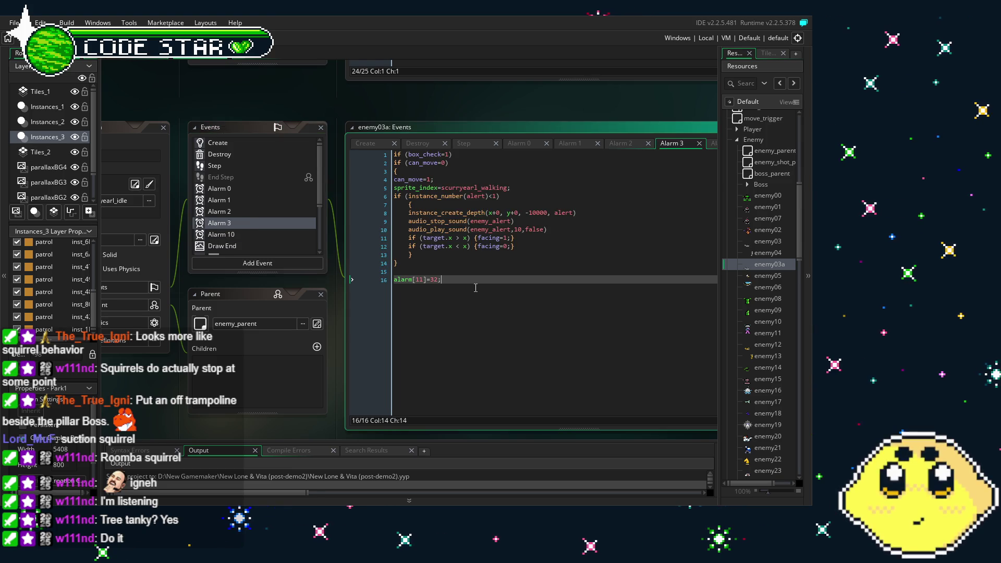
key("shift+Home")
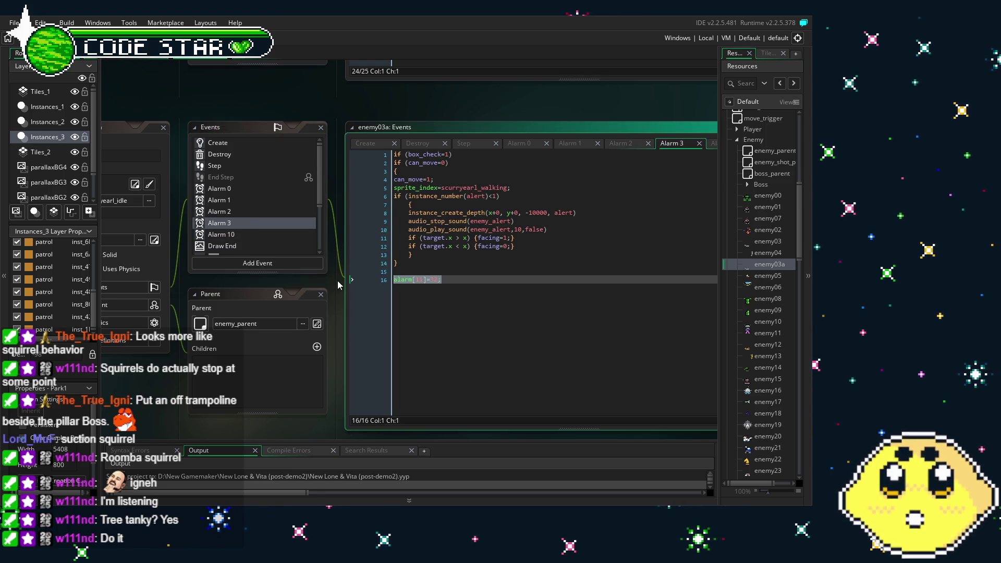
key("BackSpace")
key("BackSpace")
key("BackSpace")
scroll(242, 182, "down", 2)
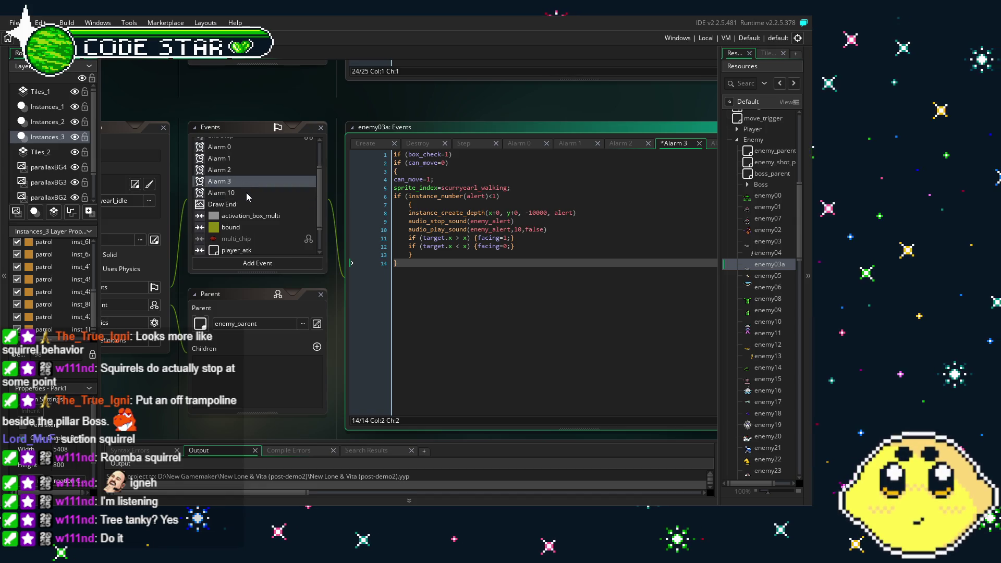
left_click(247, 193)
left_click(256, 204)
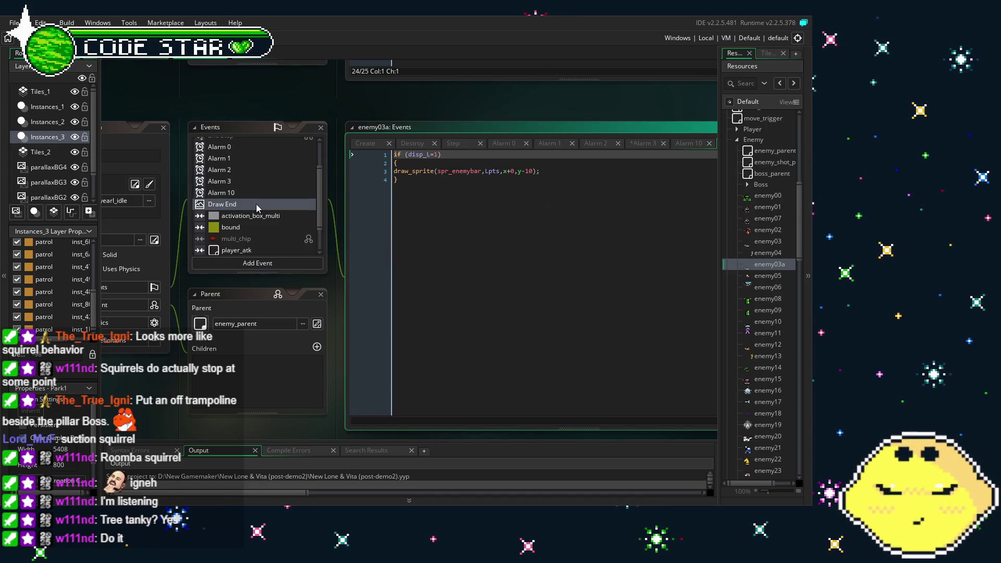
Step: Delete the sprite_index=tanky_hit line from the player_atk and player_strongatk collision events
scroll(256, 204, "down", 2)
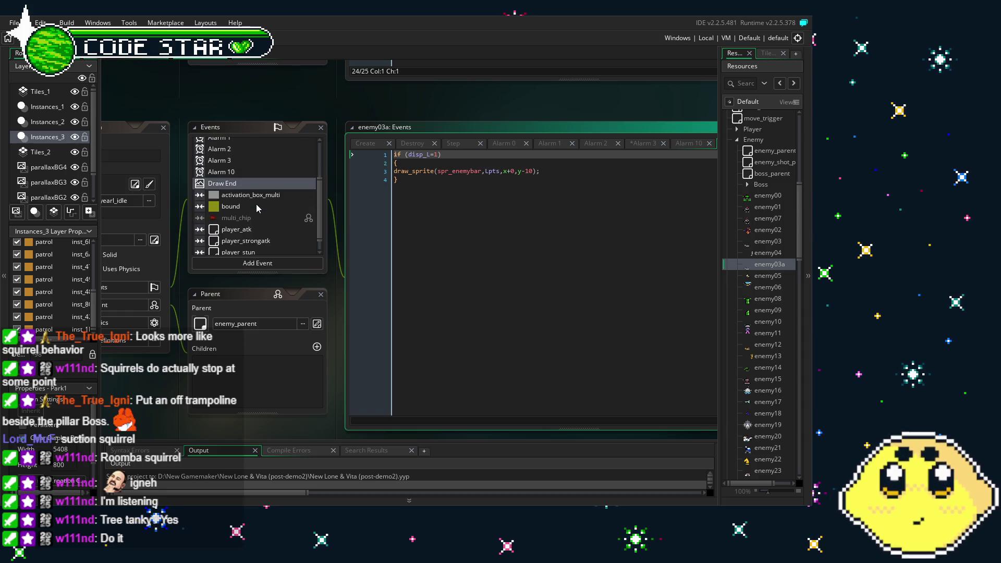
left_click(257, 198)
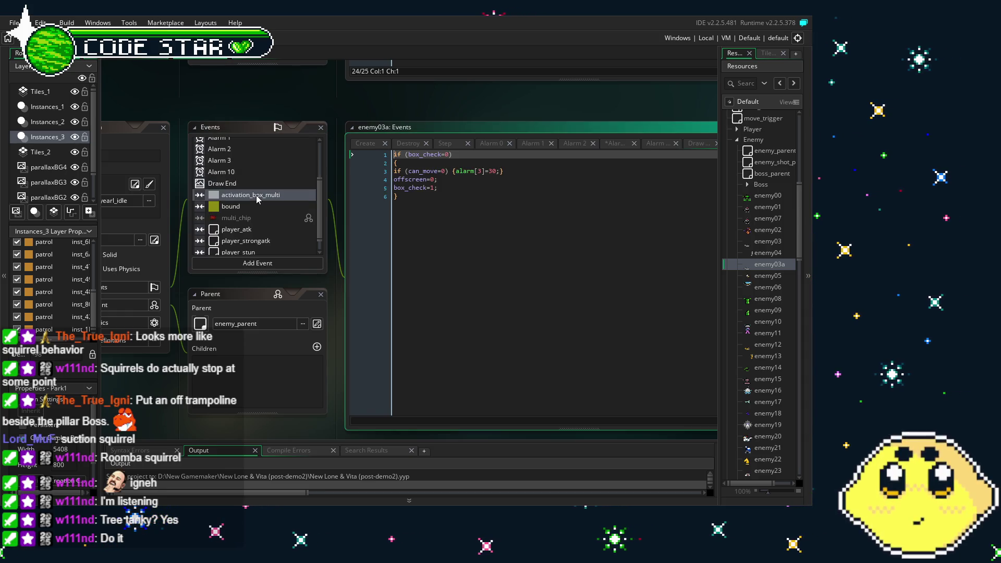
left_click(251, 205)
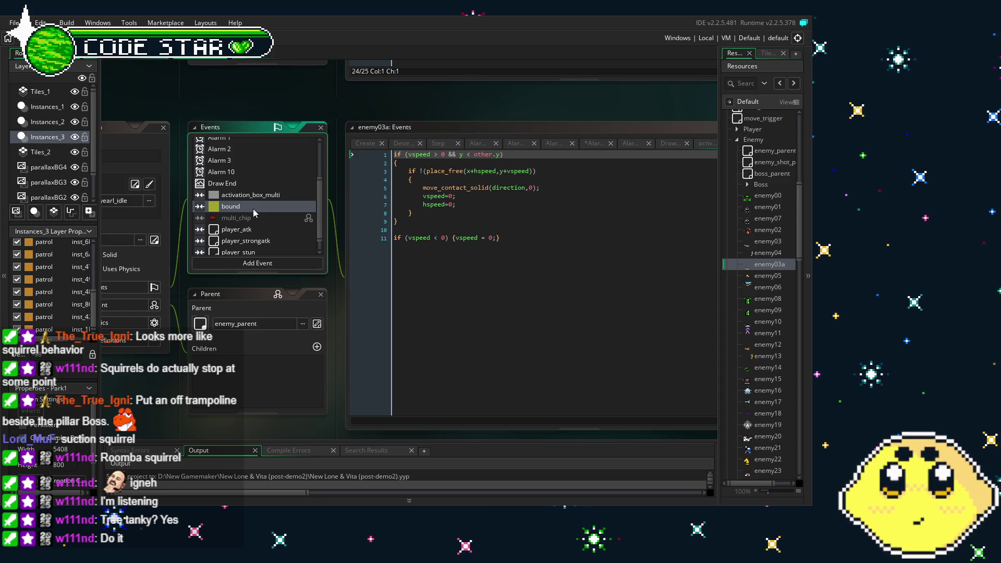
left_click(253, 229)
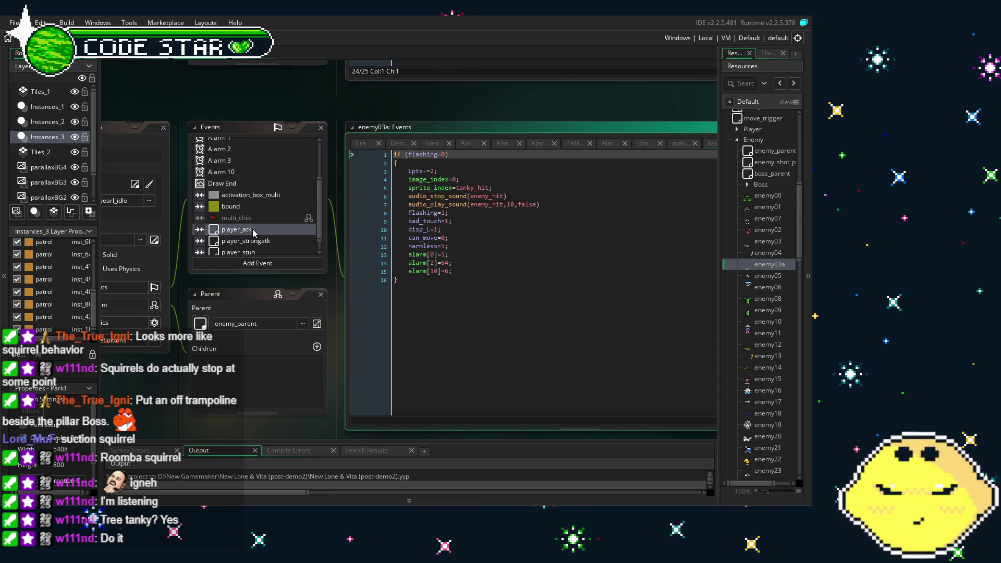
scroll(254, 233, "down", 1)
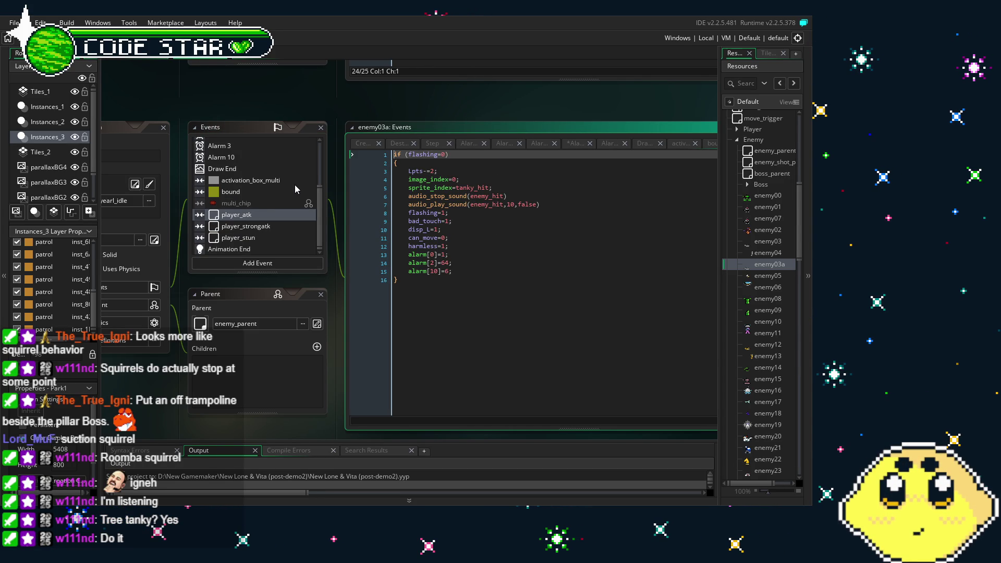
left_click_drag(493, 187, 343, 193)
key("BackSpace")
key("BackSpace")
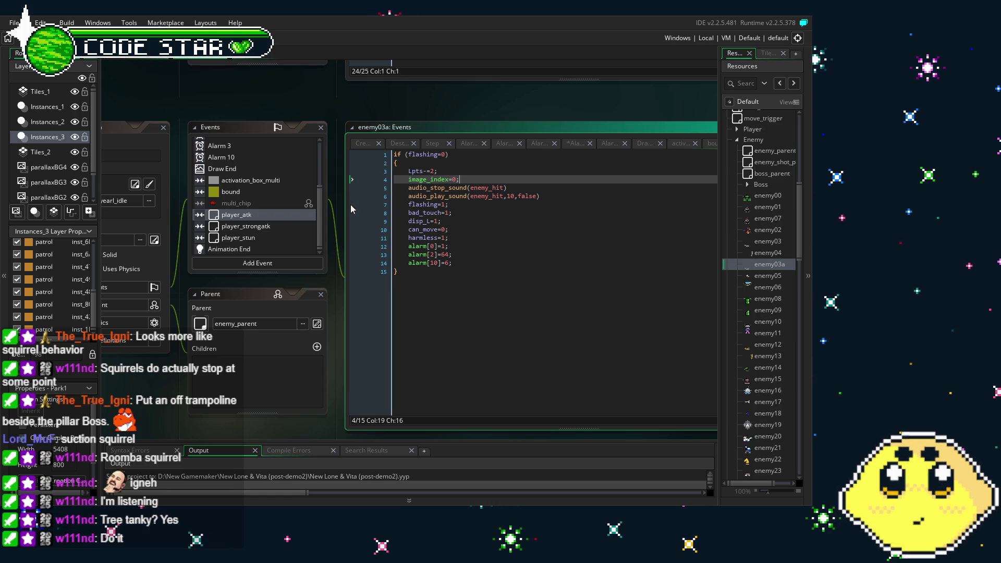
left_click(280, 225)
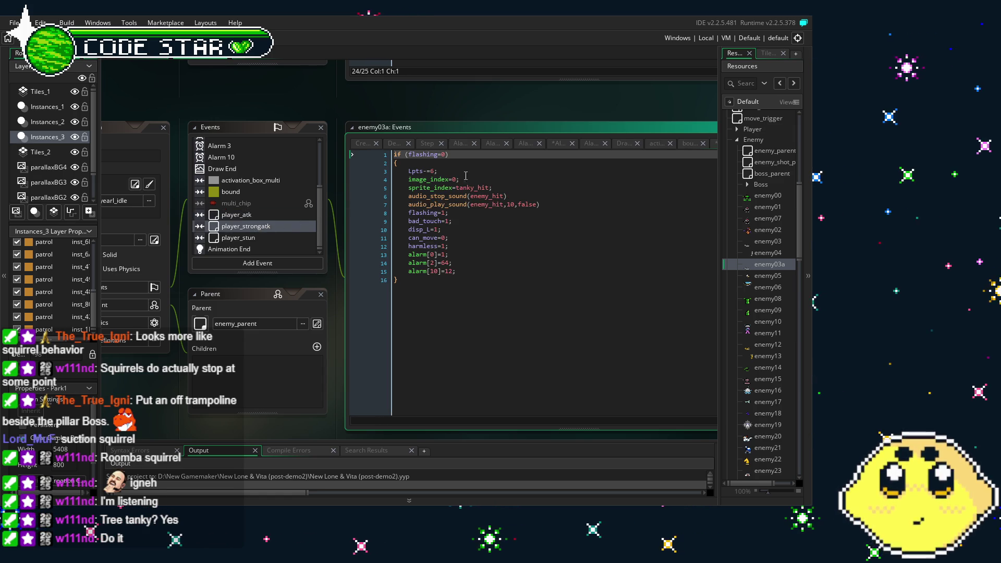
left_click_drag(511, 185, 410, 189)
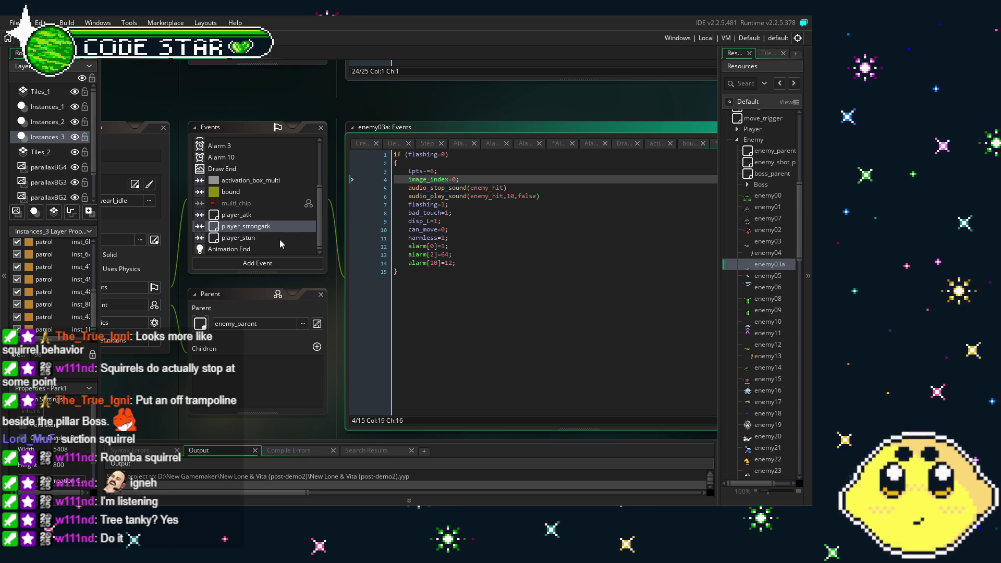
Step: Replace all player_stun collision code with instance_destroy(); and save
left_click(239, 237)
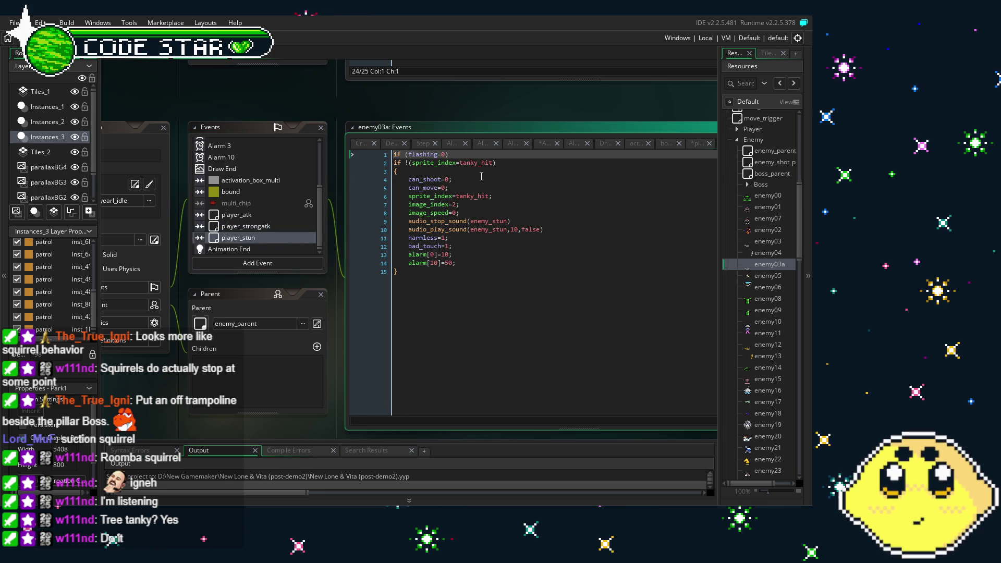
left_click_drag(497, 163, 365, 163)
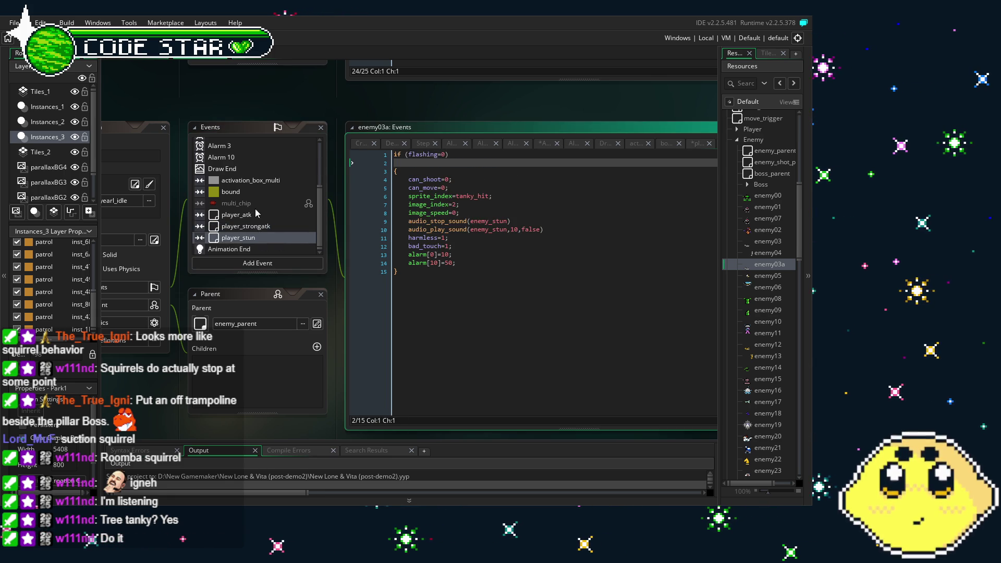
left_click(243, 227)
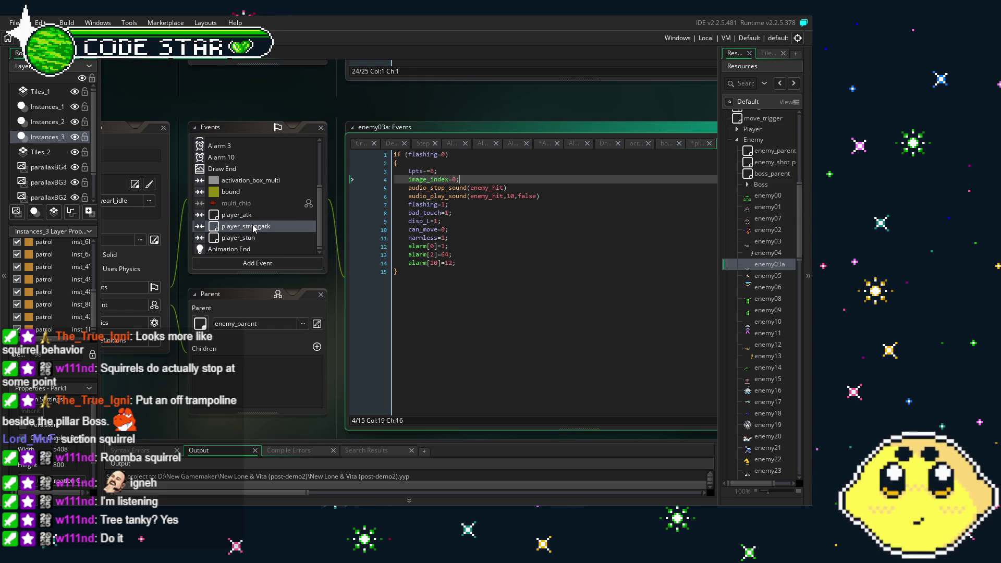
left_click(262, 238)
mouse_move(448, 267)
left_mouse_down()
mouse_move(365, 216)
mouse_move(337, 153)
left_mouse_up()
type("instance_destroy")
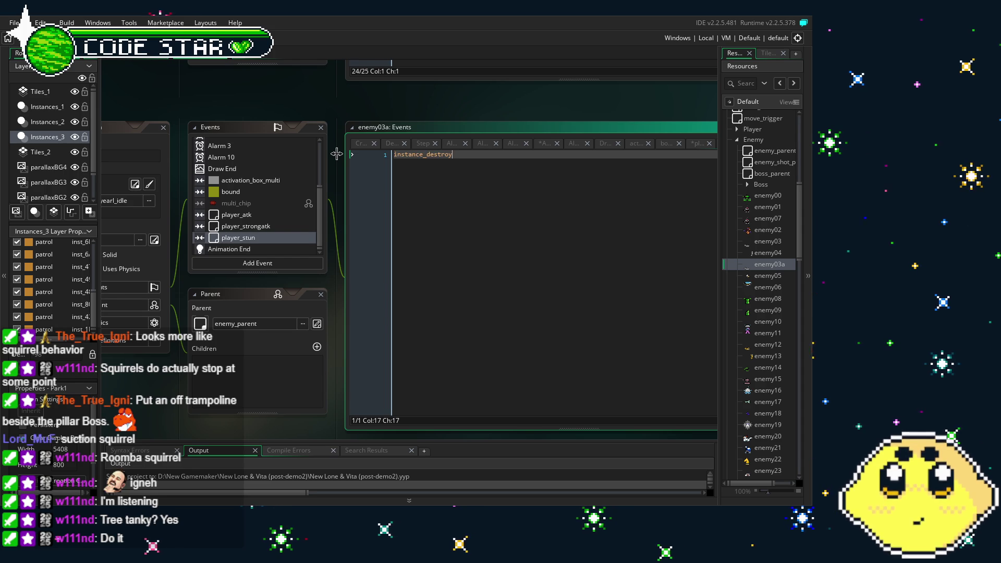
type("()")
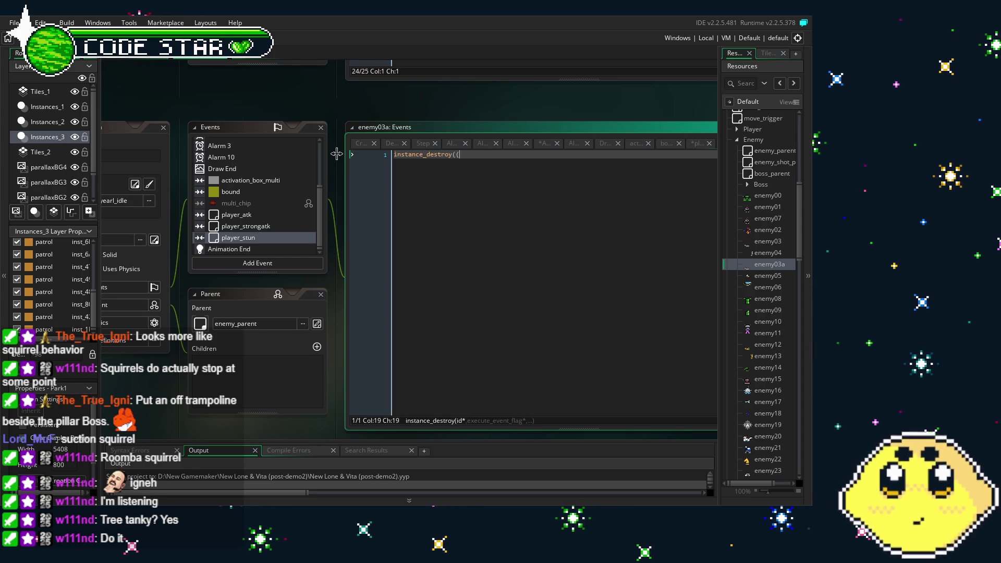
type(";")
key("ctrl+s")
Step: Open the Animation End event code
left_click(229, 248)
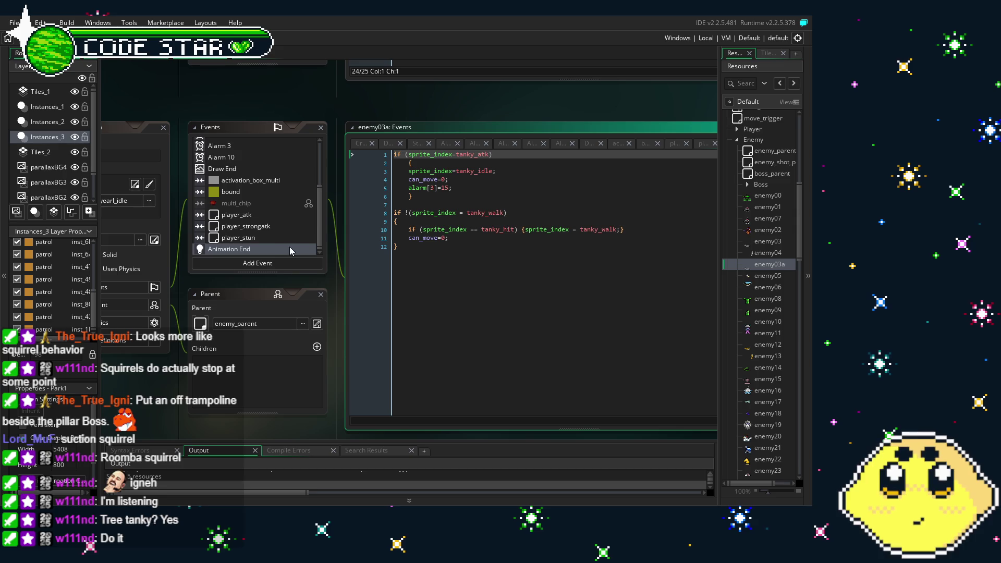
Step: Reopen enemy03a and delete the tanky_atk if-block from its Animation End code
double_click(775, 243)
scroll(328, 166, "down", 3)
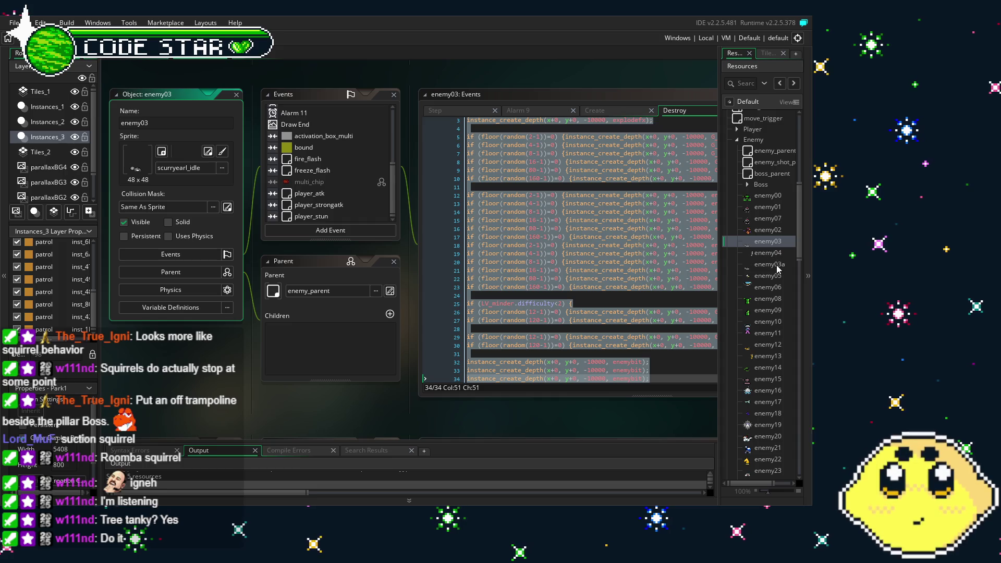
double_click(777, 265)
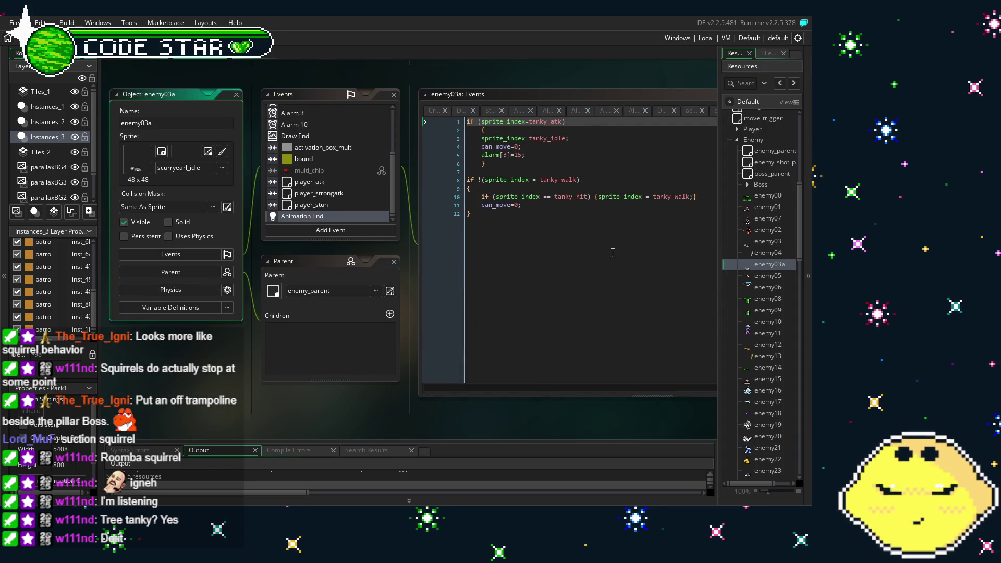
left_click(493, 256)
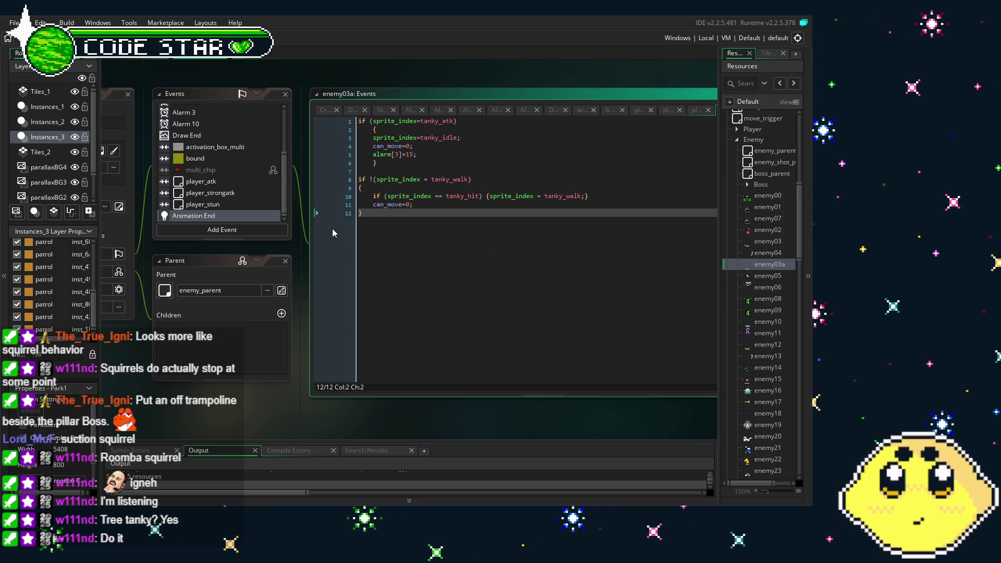
left_click(197, 114)
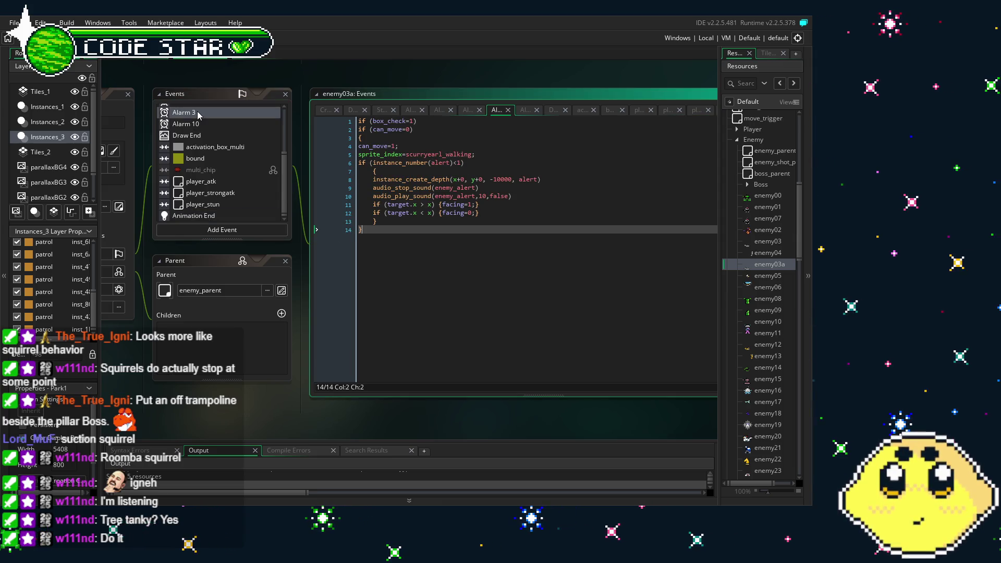
left_click(209, 216)
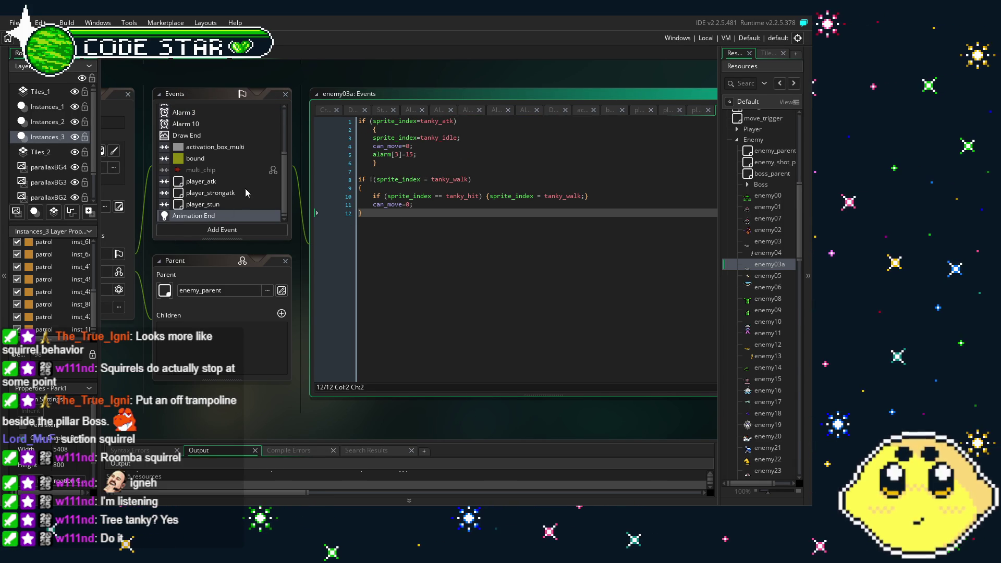
left_click_drag(376, 163, 328, 119)
key("BackSpace")
key("BackSpace")
key("BackSpace")
key("BackSpace")
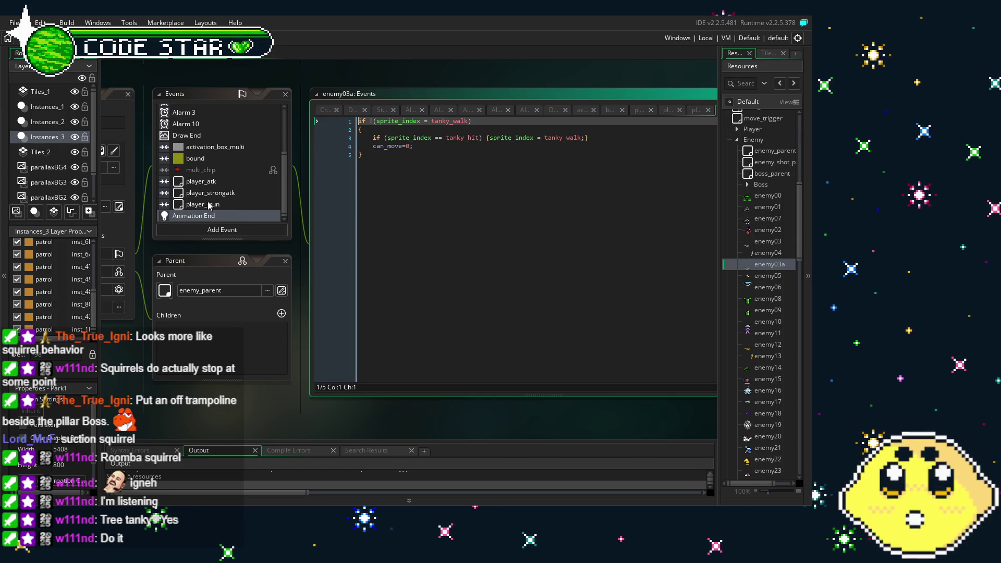
Step: Delete the Animation End event from enemy03a and switch back to the Park1 room
left_click(218, 218)
right_click(217, 224)
left_click(261, 256)
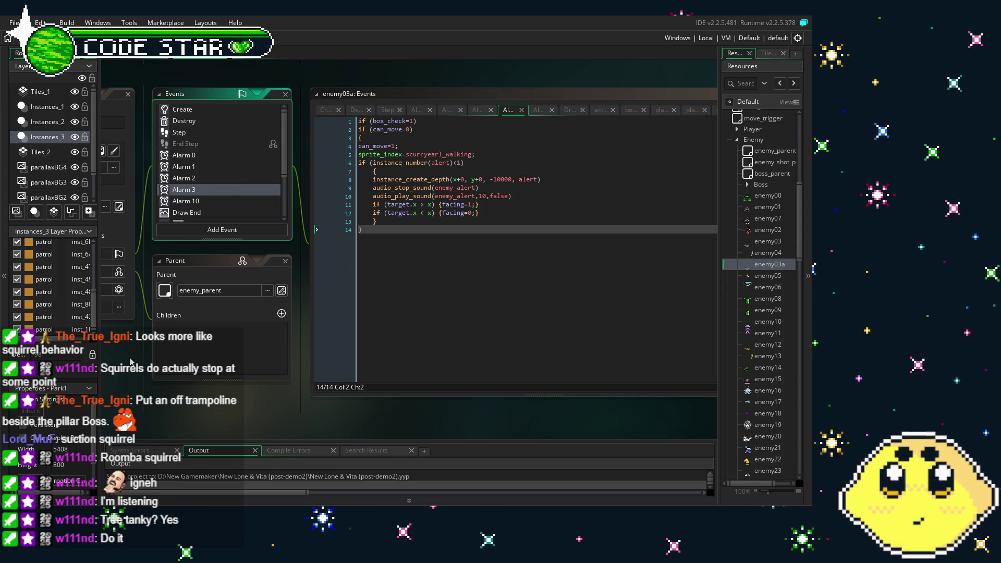
left_click(115, 126)
left_click(306, 116)
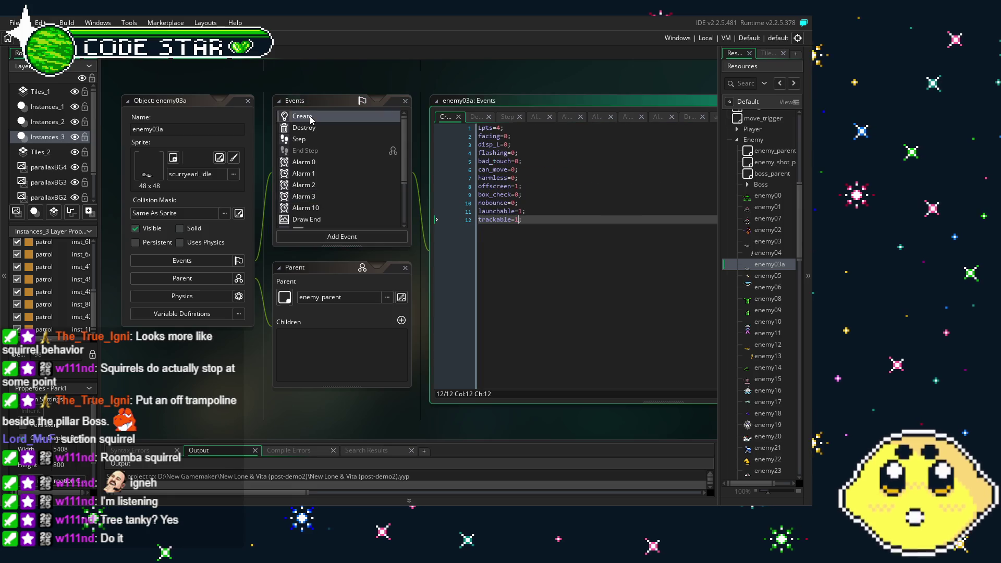
left_click(134, 59)
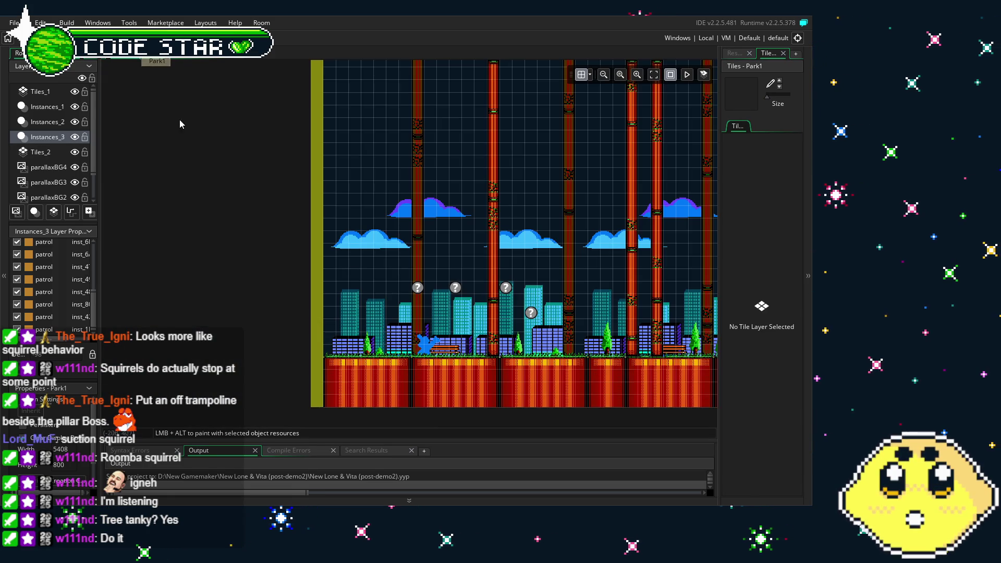
Step: Drag an enemy03a instance from the Resources list into the Park1 room
left_click(733, 53)
left_click_drag(770, 264, 374, 297)
left_click_drag(259, 271, 340, 258)
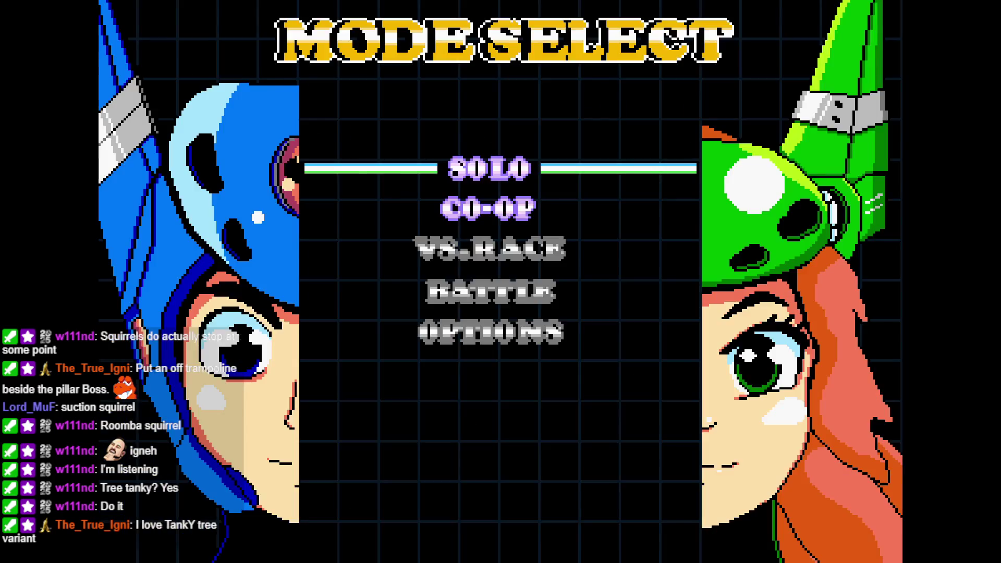
Step: Start a solo game and run and jump left toward the squirrel enemy
key("Return")
key("Right")
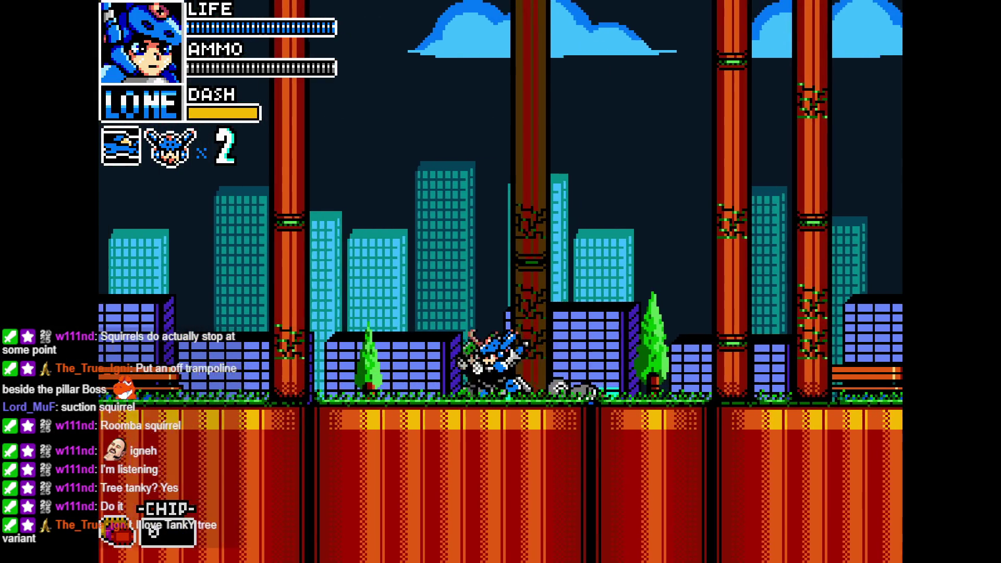
key("Left")
key("Left")
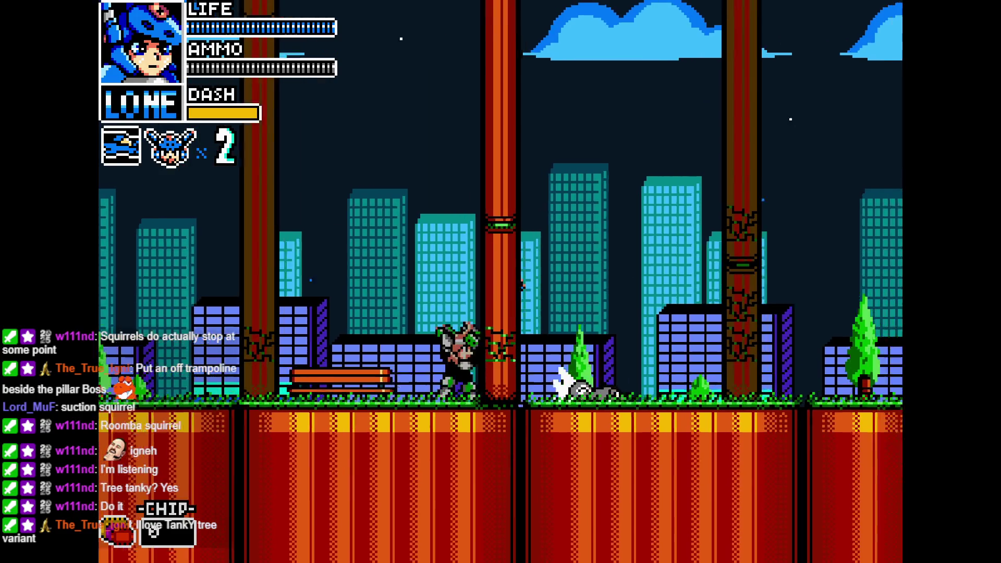
key("z")
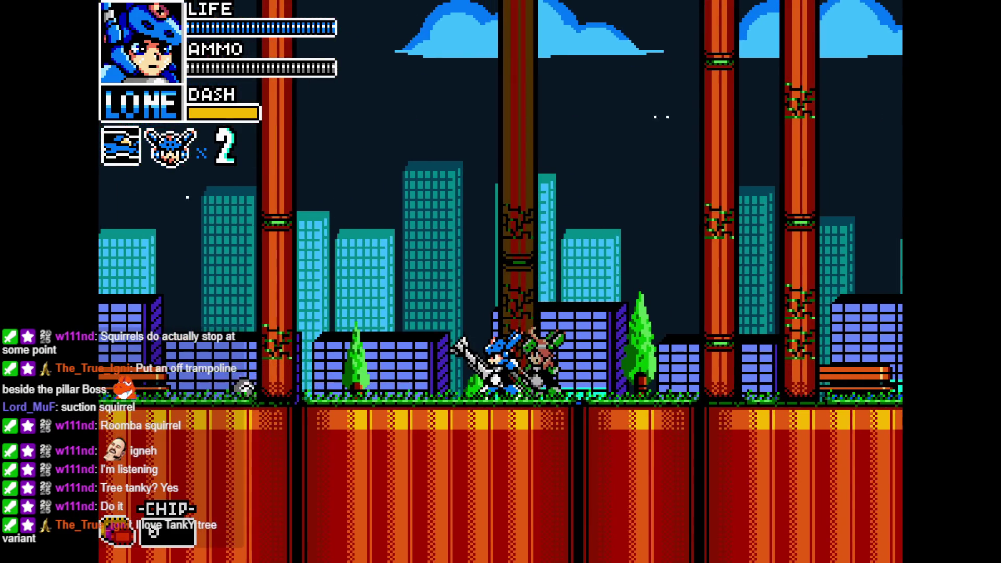
key("Left")
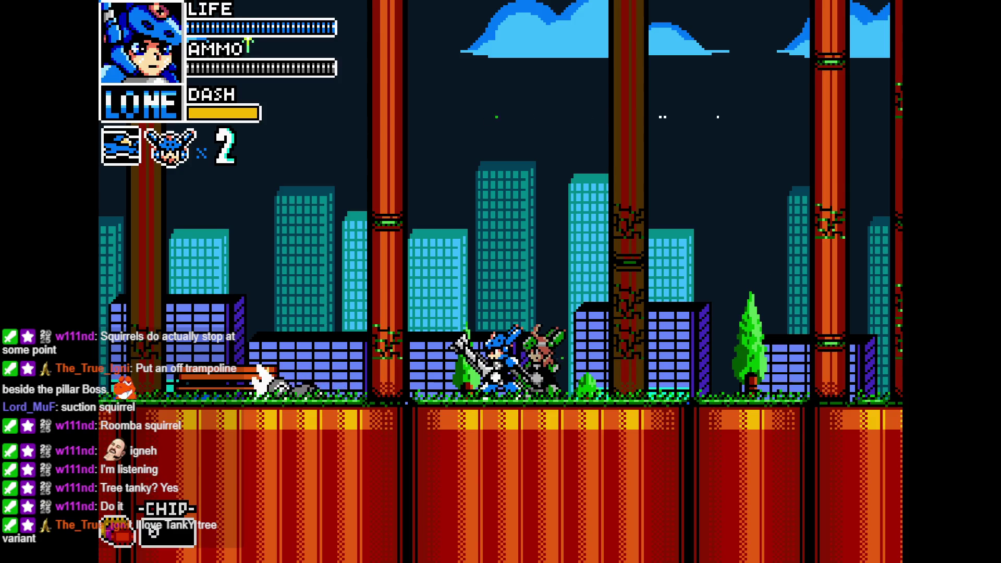
key("Left")
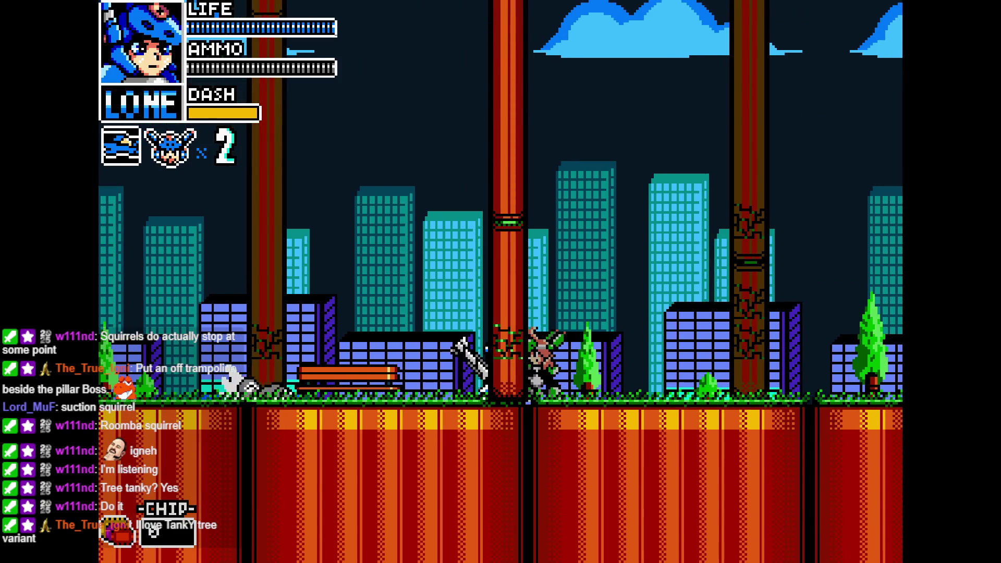
key("Left")
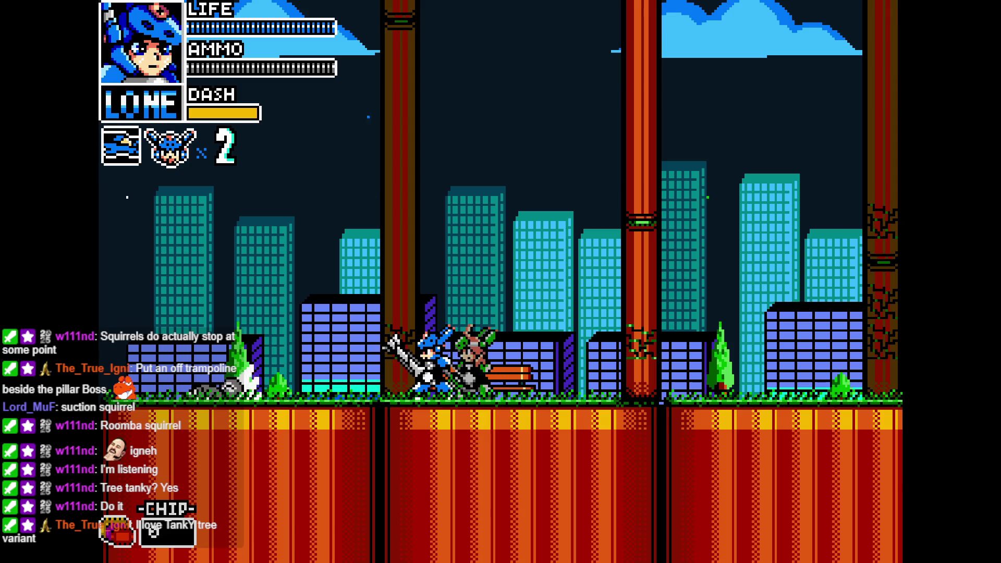
key("z")
Step: Move back and forth beside the squirrel firing shots, then close the game
key("Right")
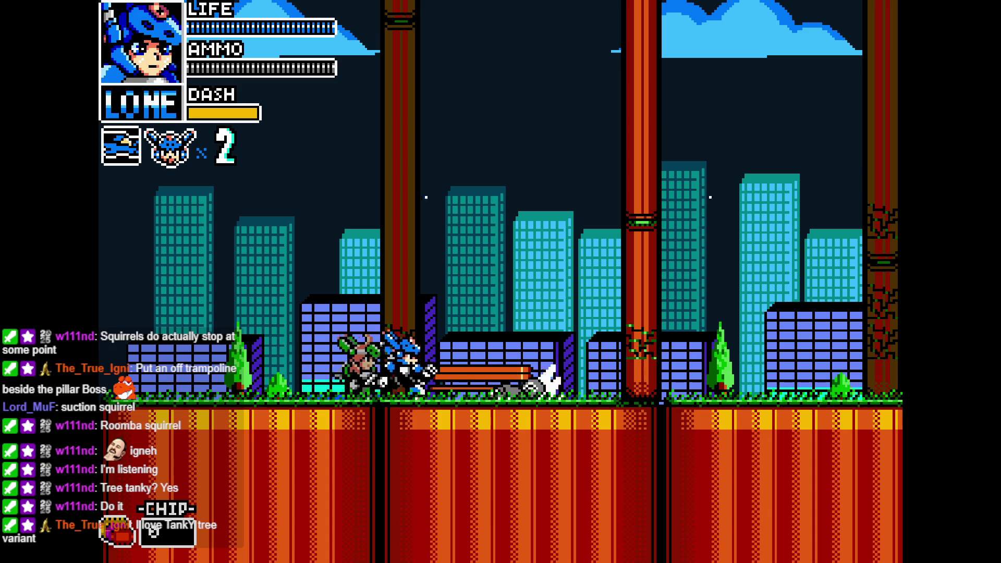
key("Left")
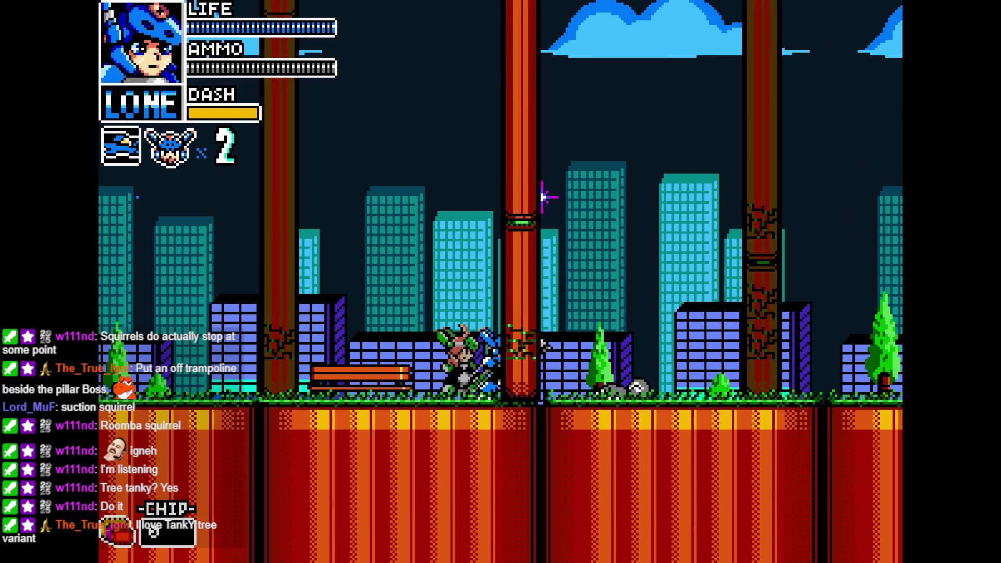
key("Right")
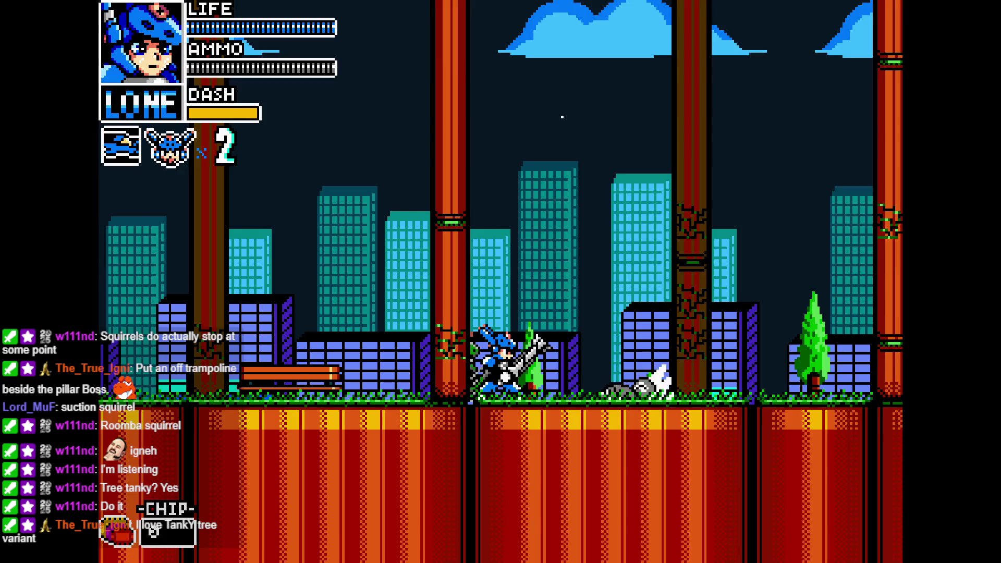
key("Right")
key("Right")
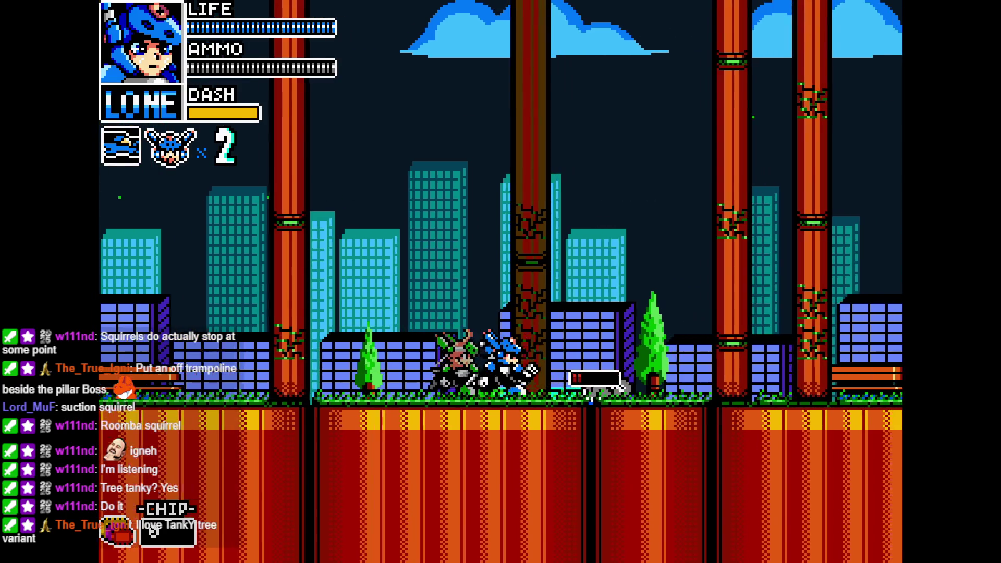
key("Right")
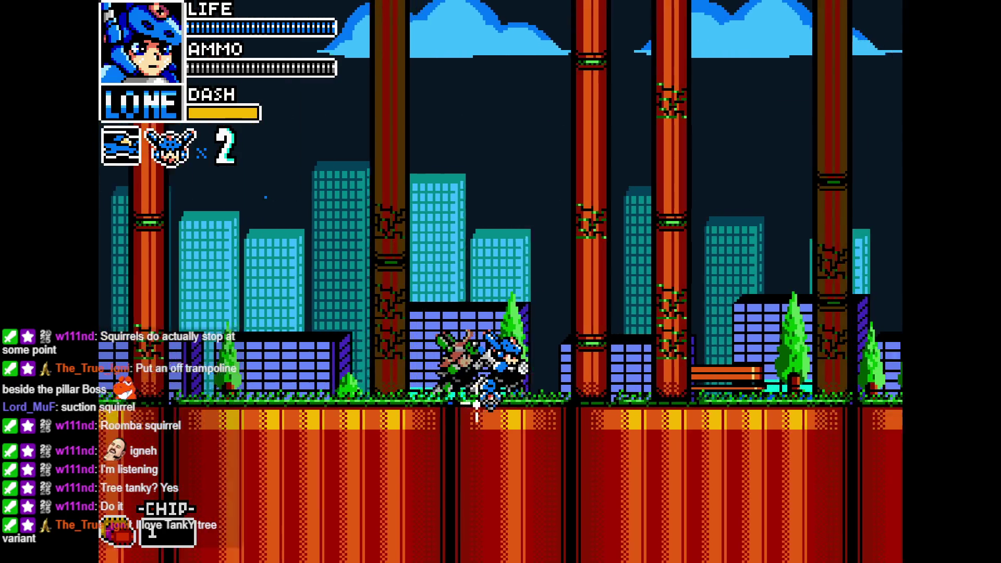
key("Left")
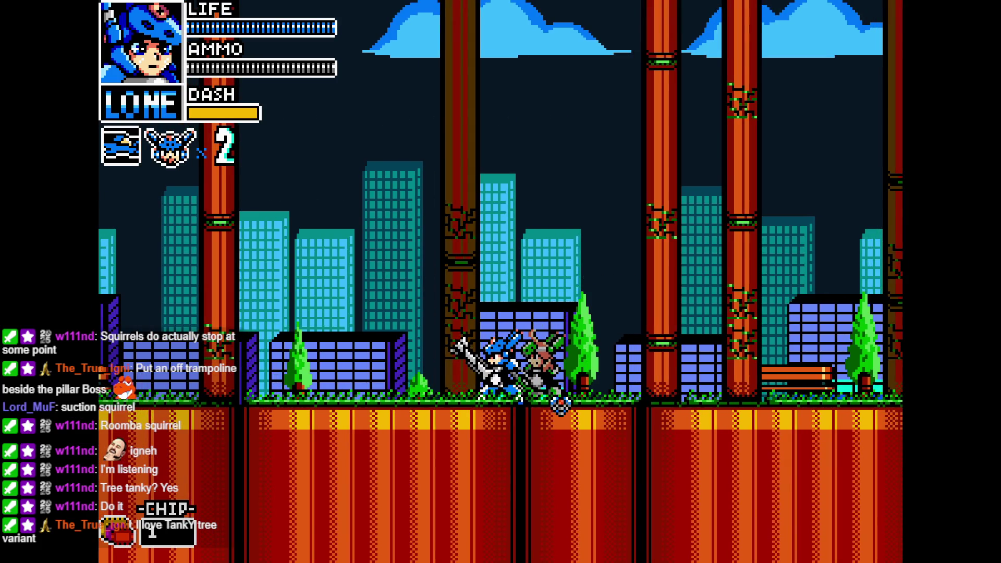
key("Escape")
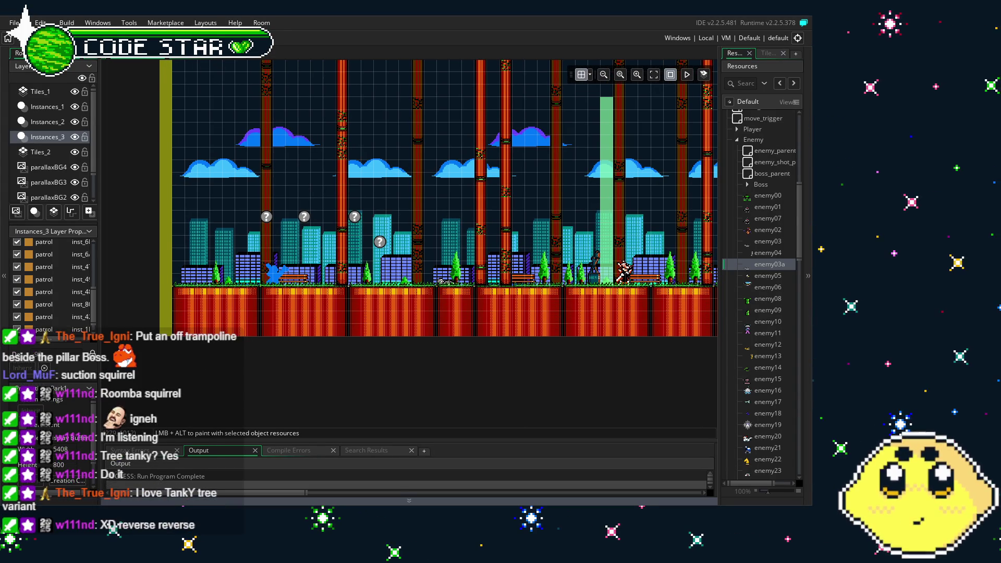
Step: Reopen enemy03a from Resources, review its Step code, and clear the Create event's starting facing value
left_click_drag(715, 219, 641, 237)
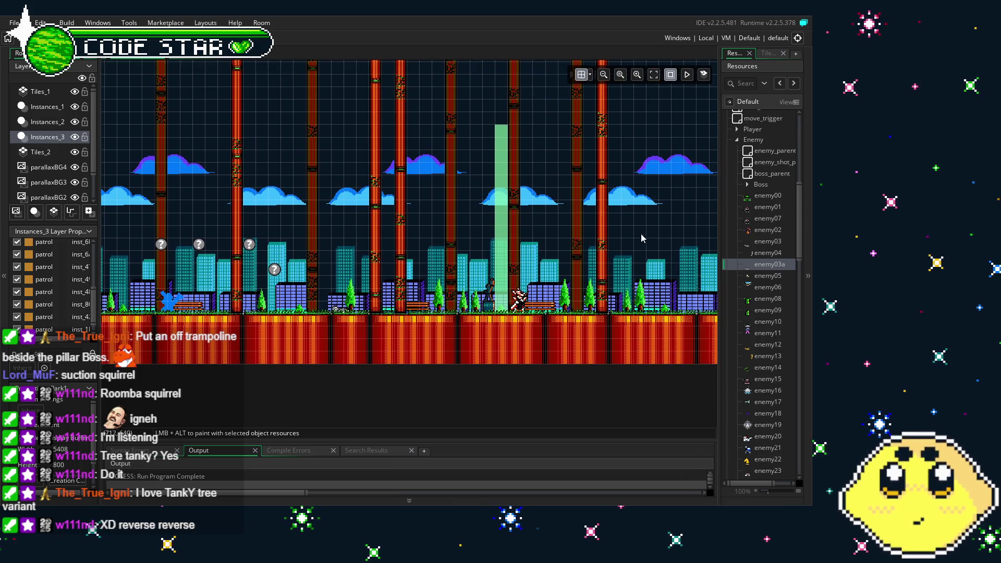
double_click(772, 264)
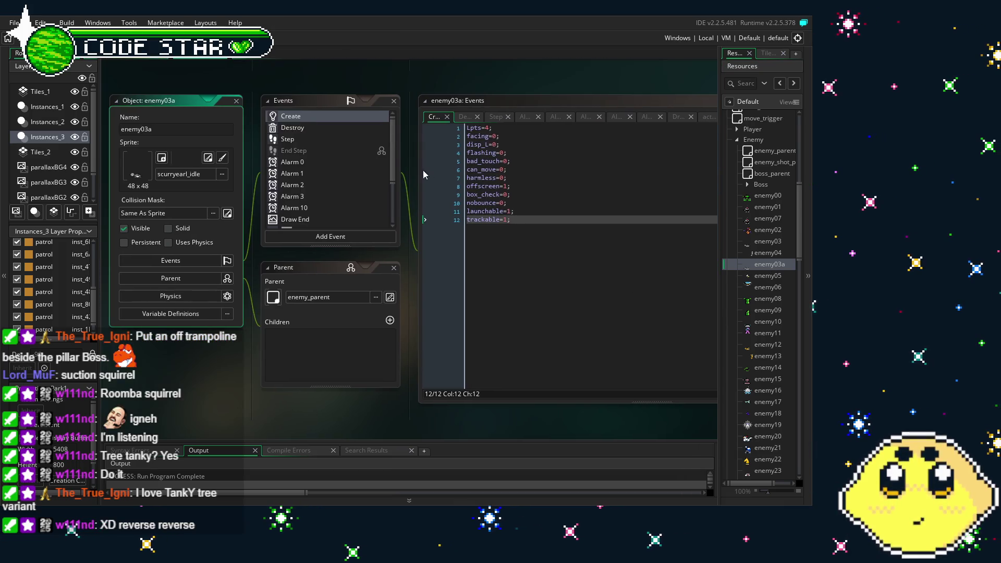
left_click(299, 140)
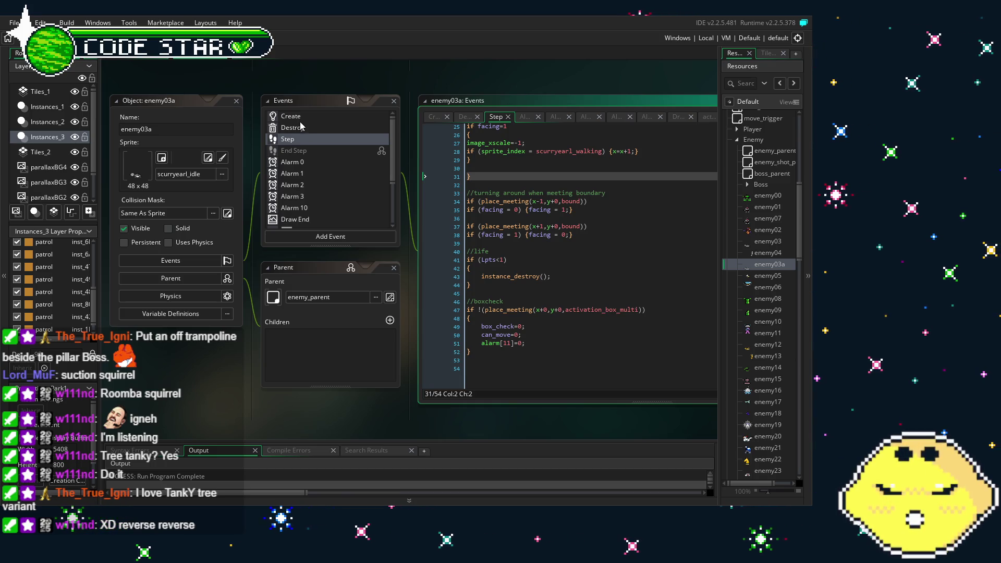
left_click(301, 118)
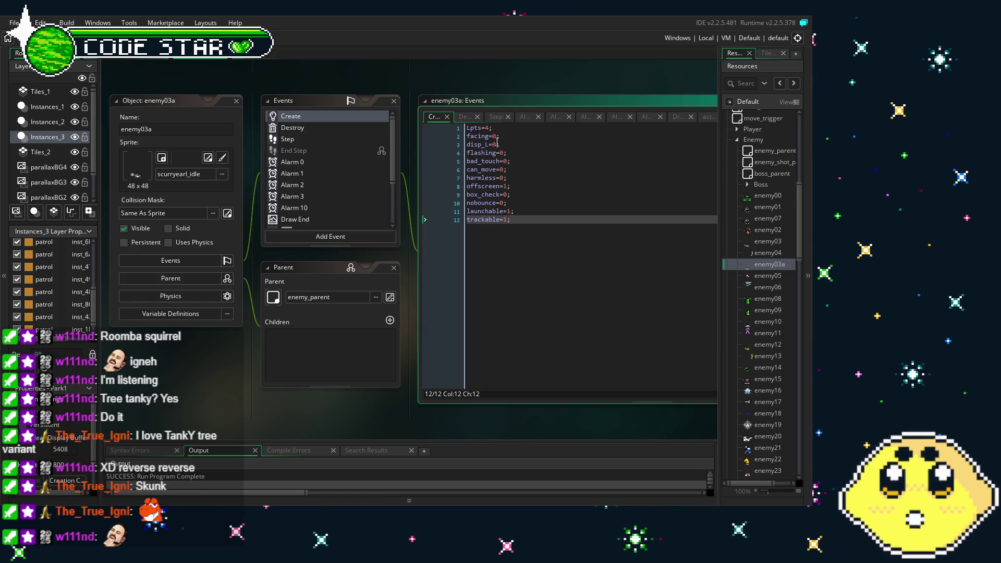
key("ctrl+z")
Step: Set Create's facing to 1, make Step line 21's image_xscale negative and line 27's equal 1
type("1")
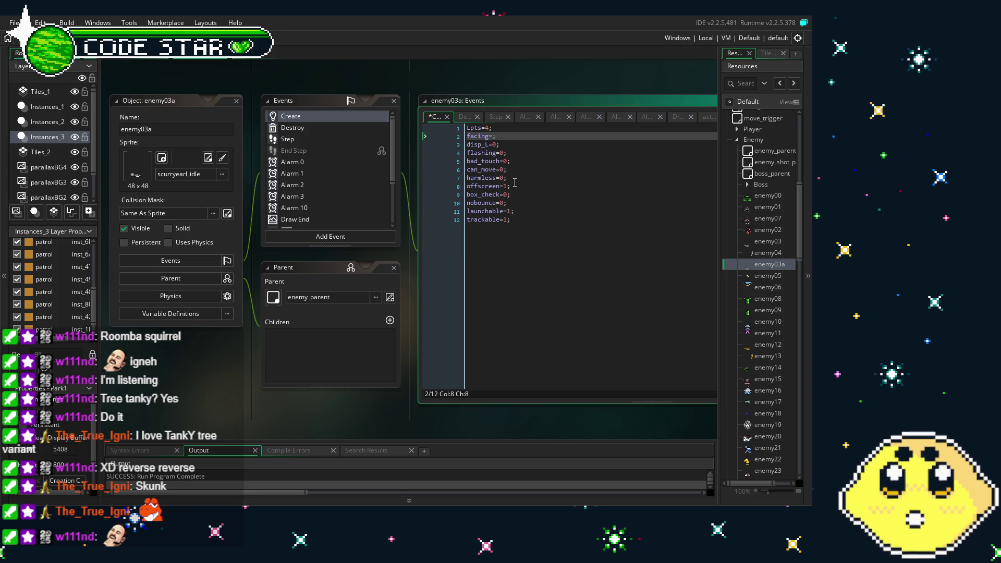
key("ctrl+End")
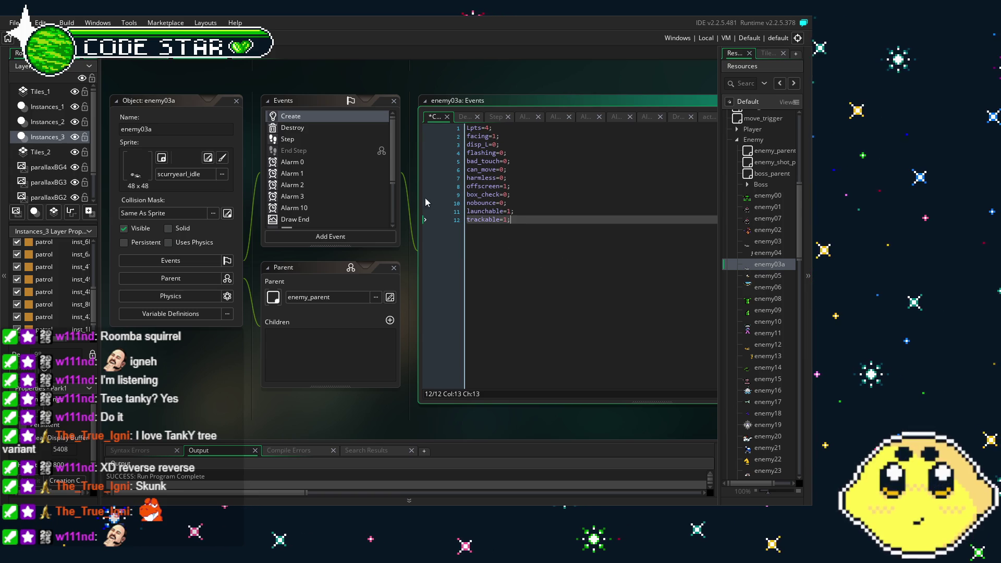
left_click(288, 138)
left_click(483, 195)
type("-1;")
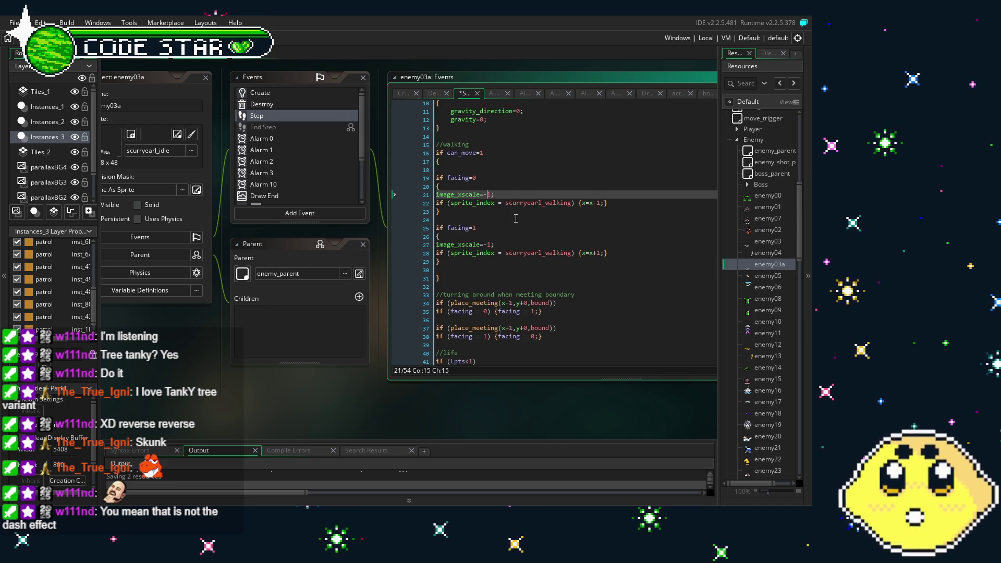
key("Down")
key("Down")
key("Down")
key("Down")
key("Down")
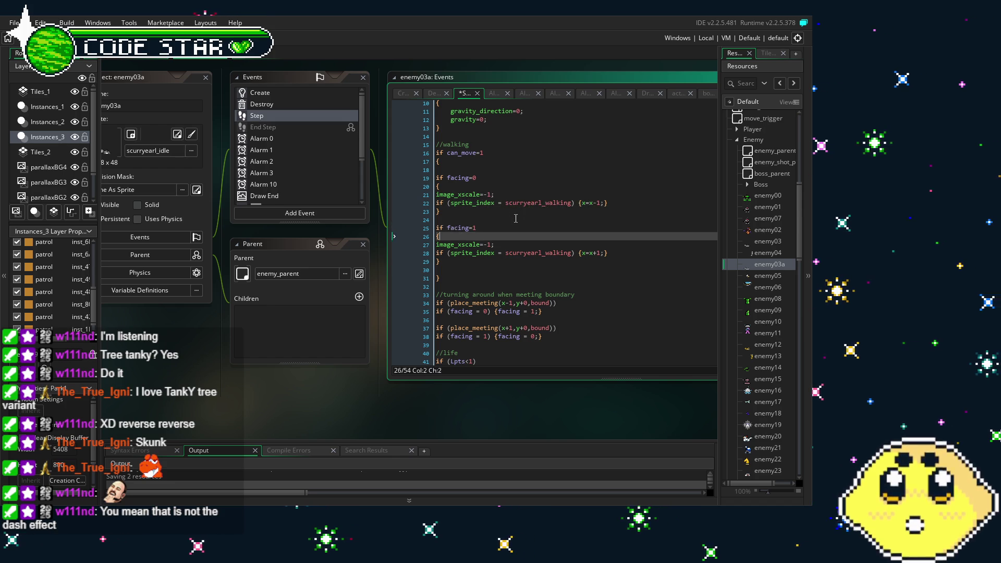
key("End")
key("Left")
key("Left")
key("BackSpace")
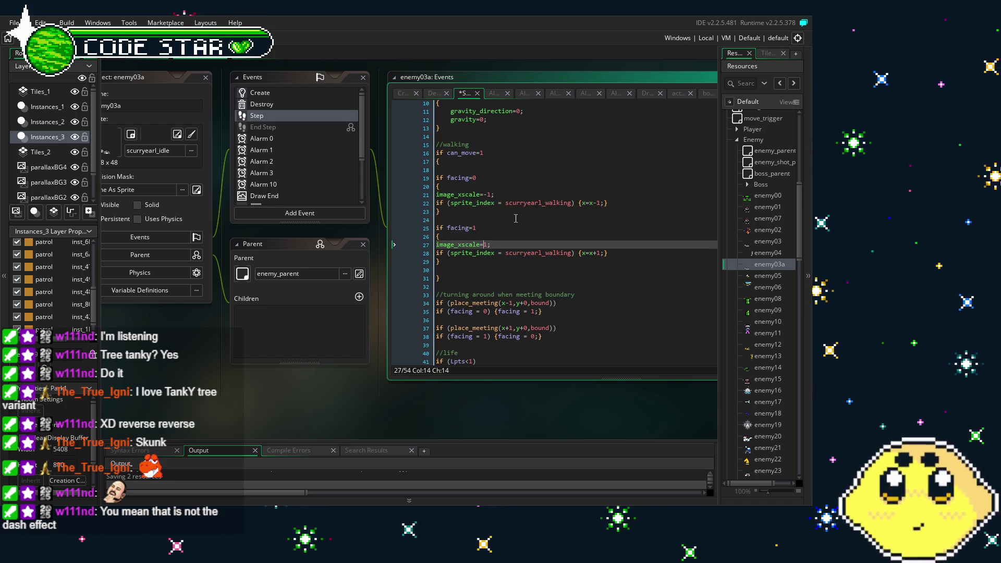
Step: Change Step line 22 to x=x+1 and line 28 to x=x-1
left_click(597, 203)
type("+")
key("Down")
key("Down")
key("Down")
key("BackSpace")
type("-")
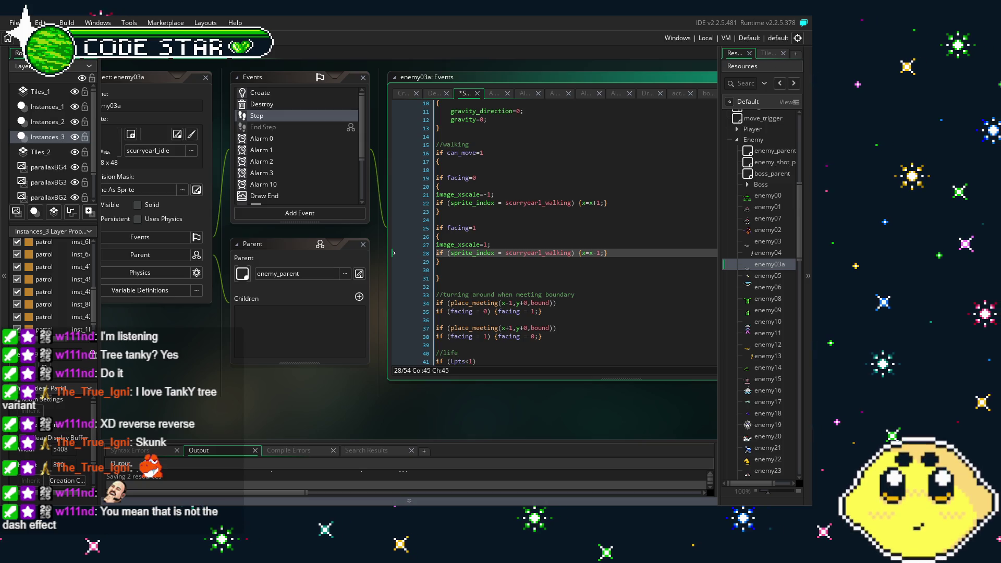
left_click_drag(346, 418, 292, 420)
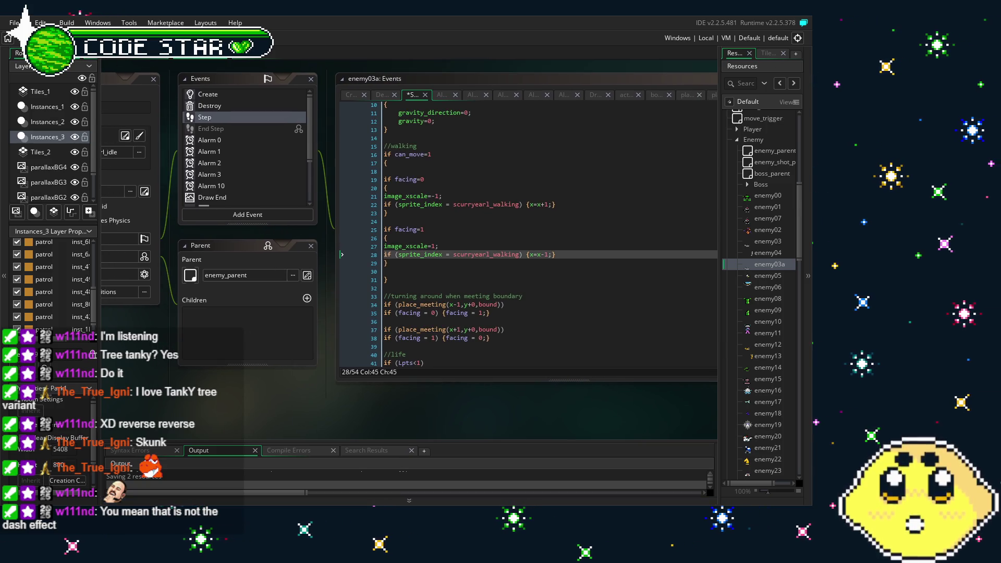
left_click_drag(149, 420, 260, 427)
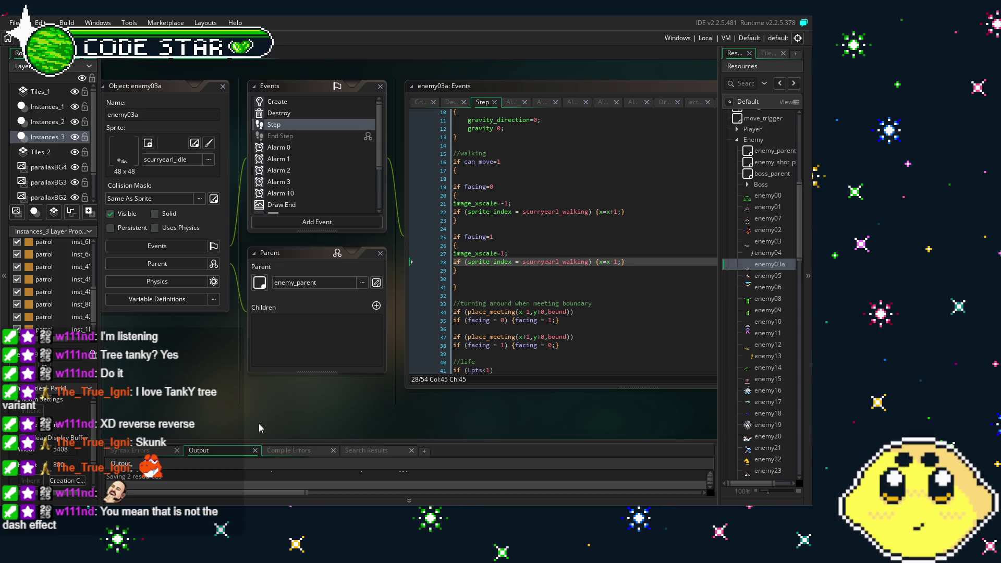
mouse_move(268, 426)
left_mouse_down()
mouse_move(298, 414)
mouse_move(268, 412)
left_mouse_up()
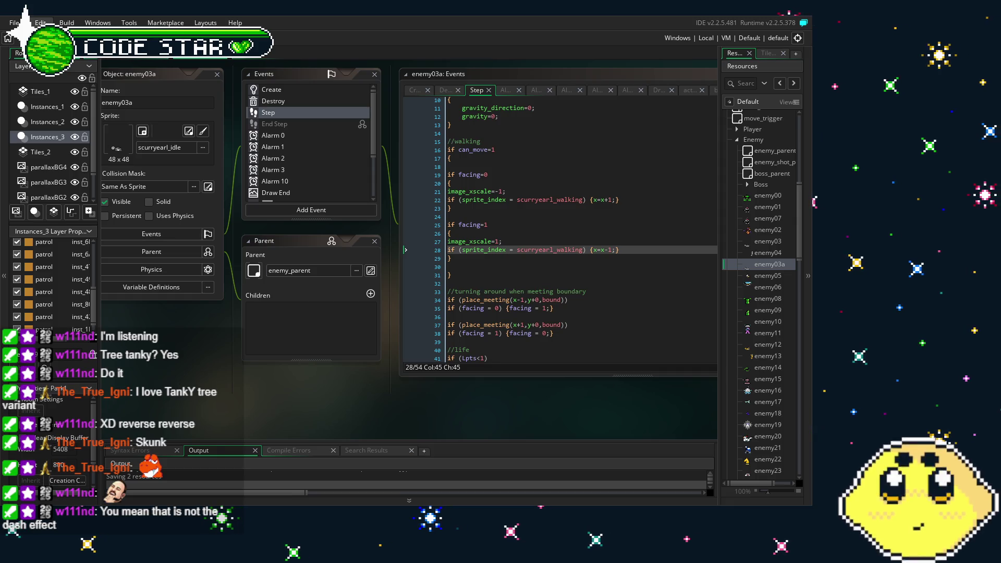
scroll(507, 219, "down", 5)
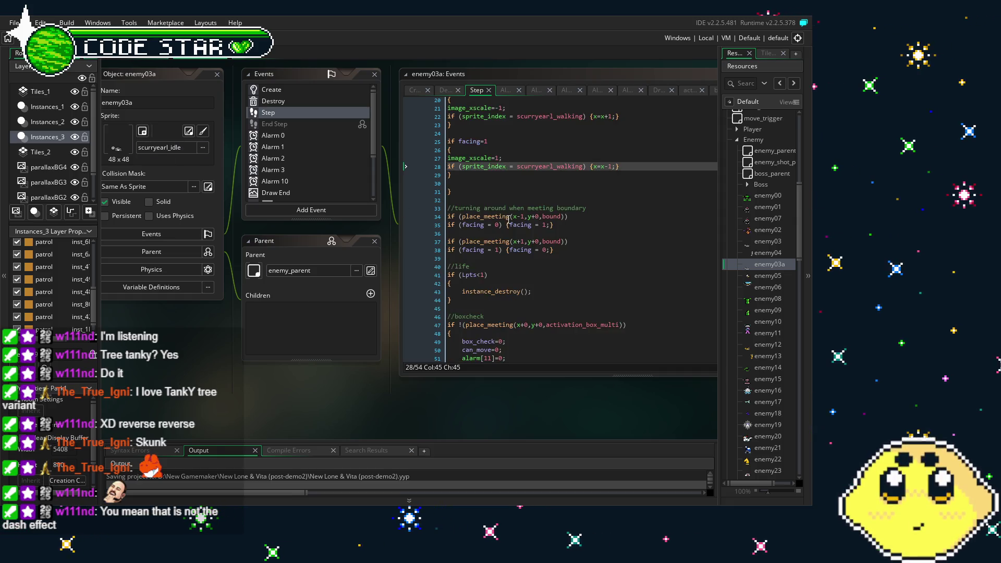
scroll(508, 219, "up", 3)
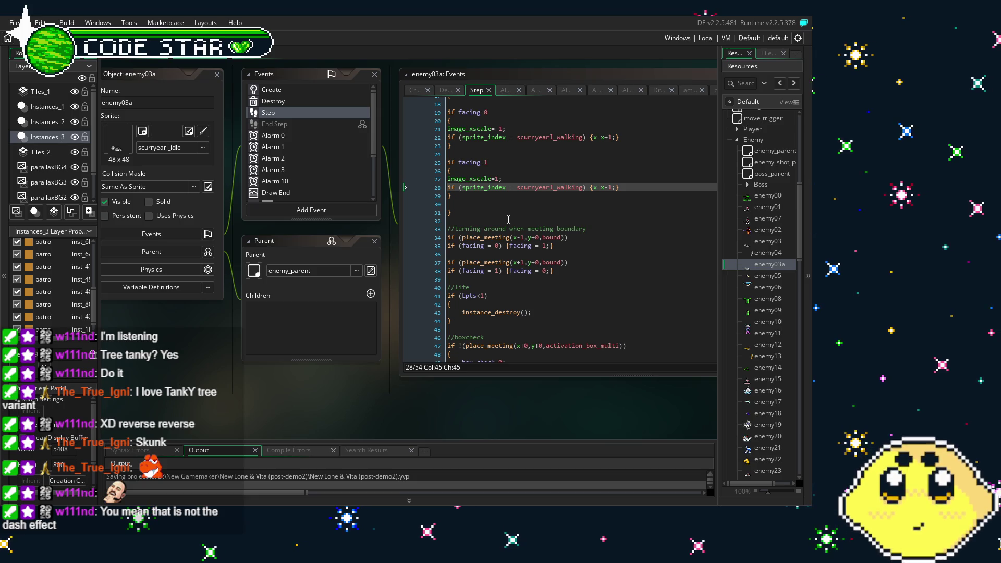
left_click(508, 220)
scroll(464, 215, "down", 2)
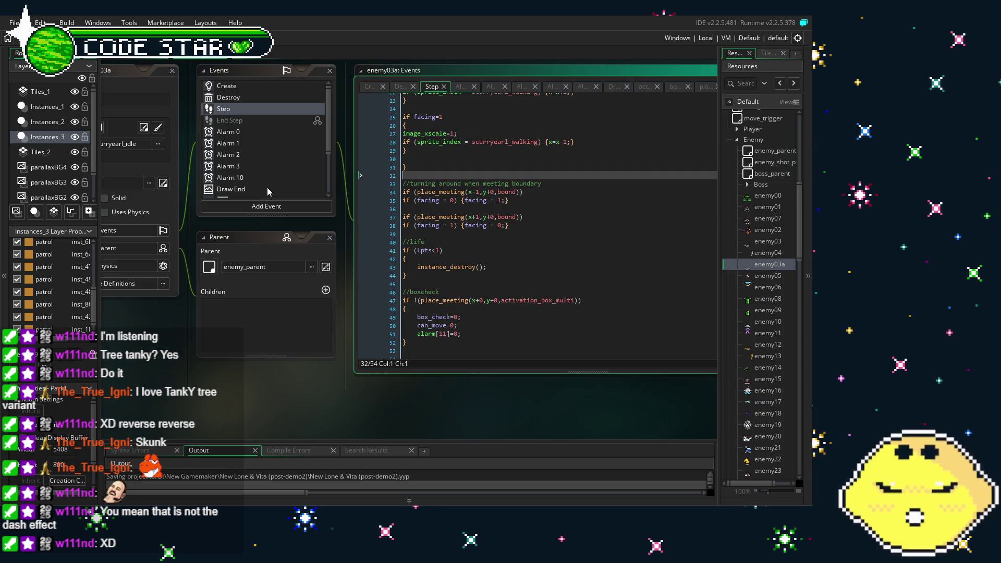
scroll(472, 203, "up", 1)
scroll(472, 203, "up", 5)
scroll(473, 203, "down", 4)
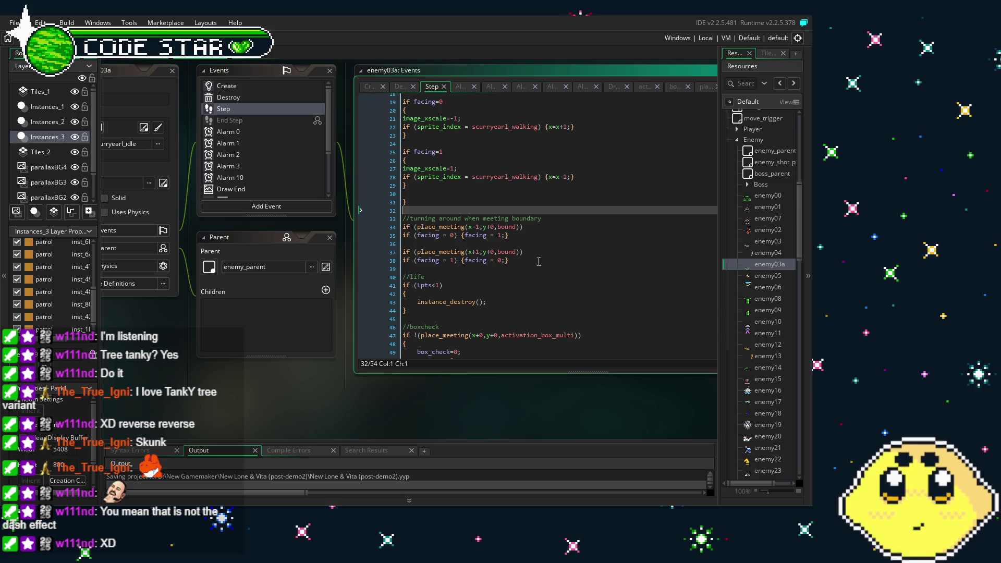
scroll(545, 254, "up", 2)
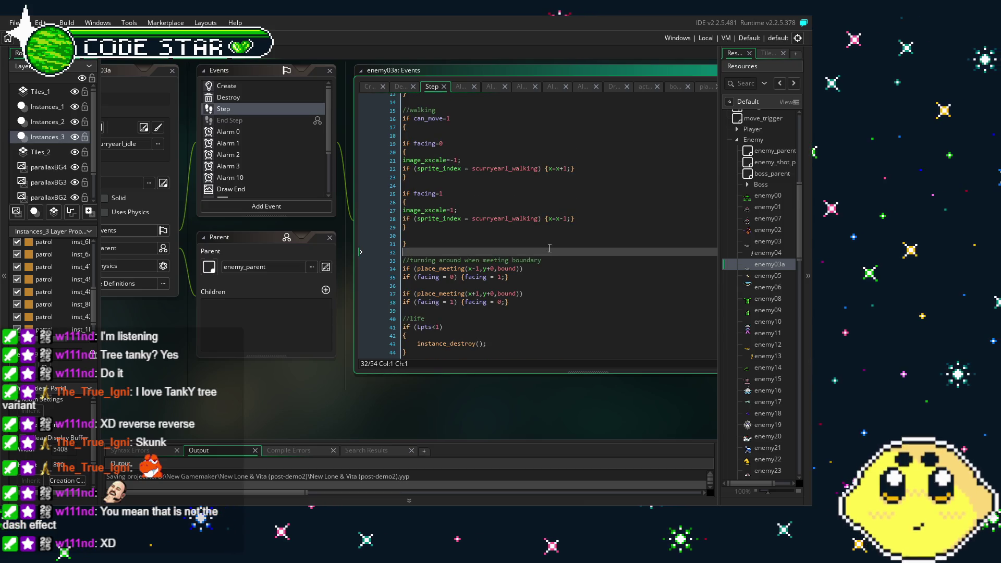
scroll(549, 248, "down", 3)
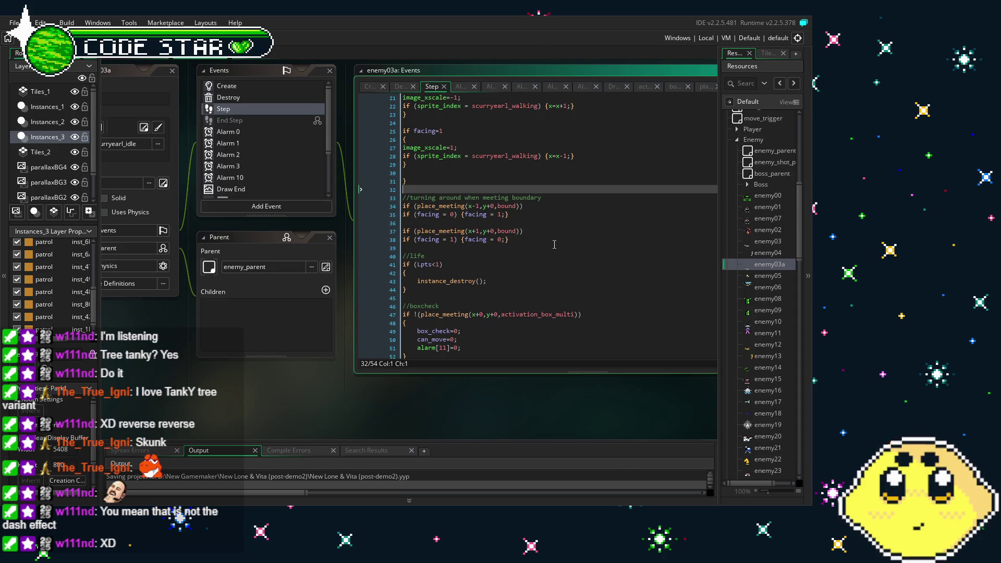
scroll(555, 244, "down", 2)
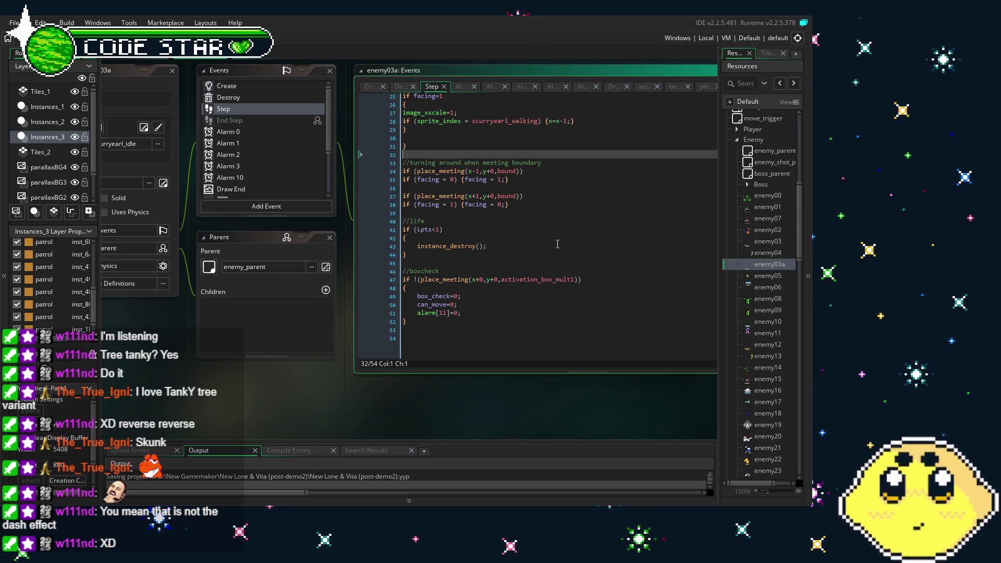
scroll(558, 245, "up", 3)
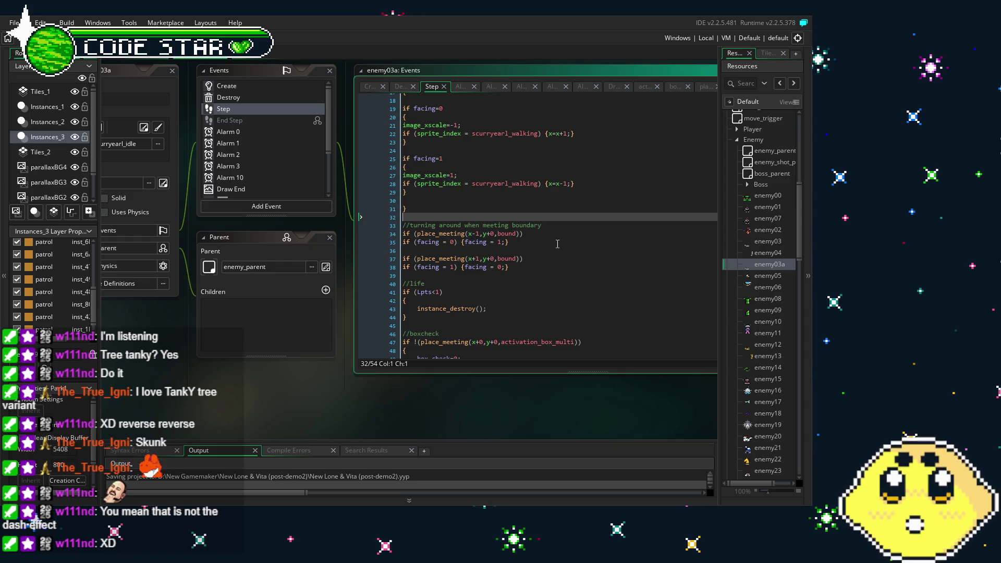
Step: Reopen enemy03a and raise the walk speed to x+3 and x-3 on Step lines 22 and 28
left_click(143, 56)
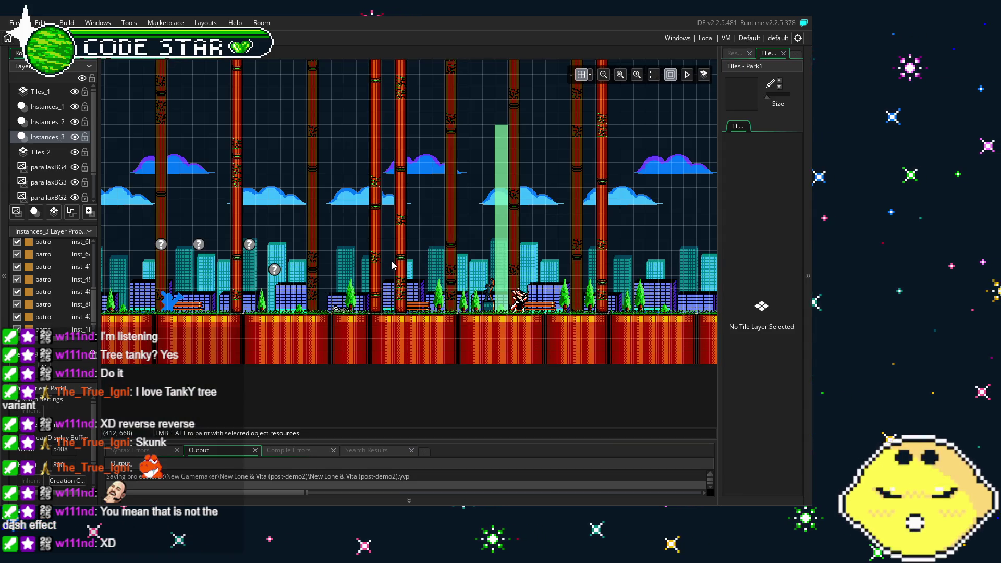
left_click(740, 54)
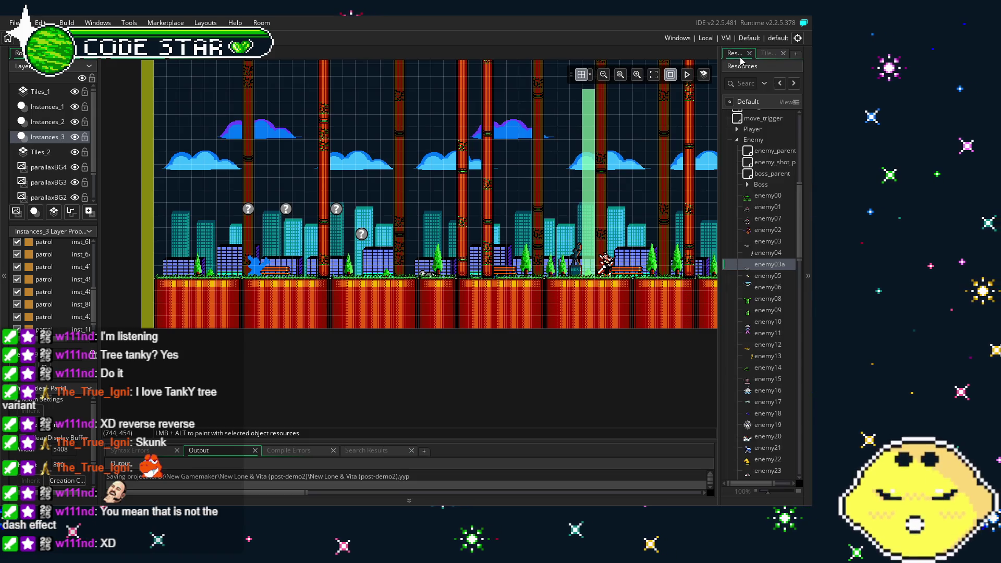
double_click(770, 264)
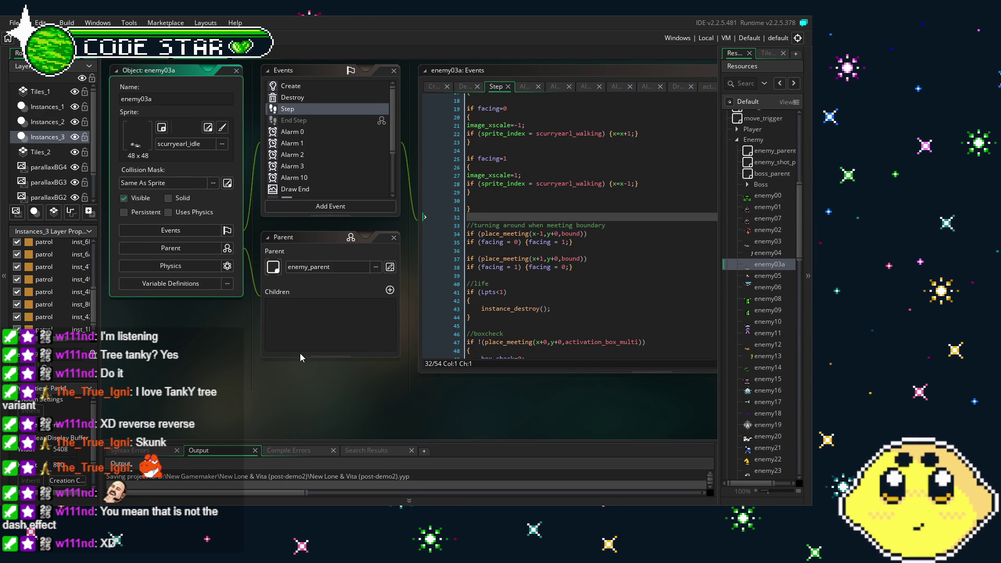
left_click_drag(299, 353, 205, 368)
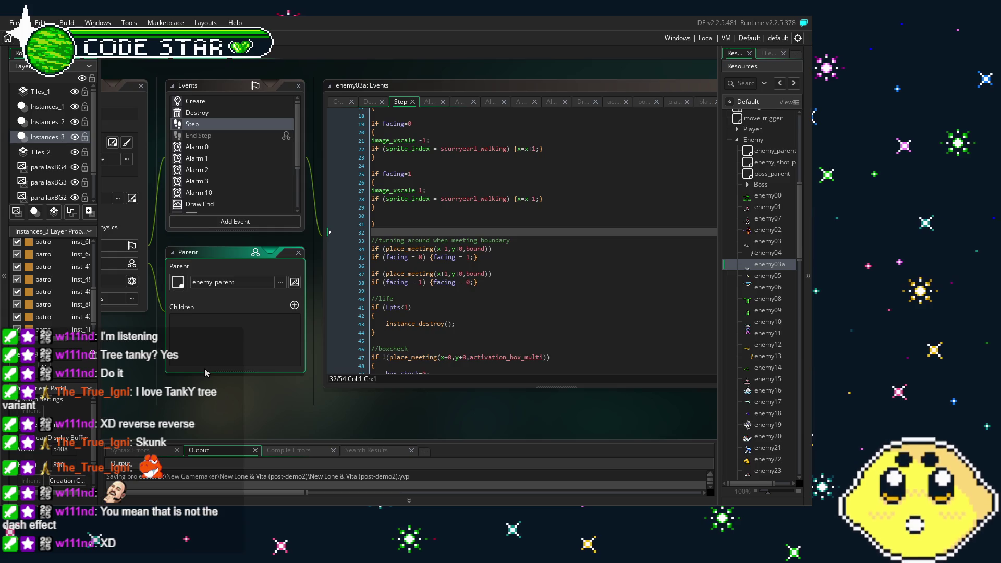
left_click(533, 150)
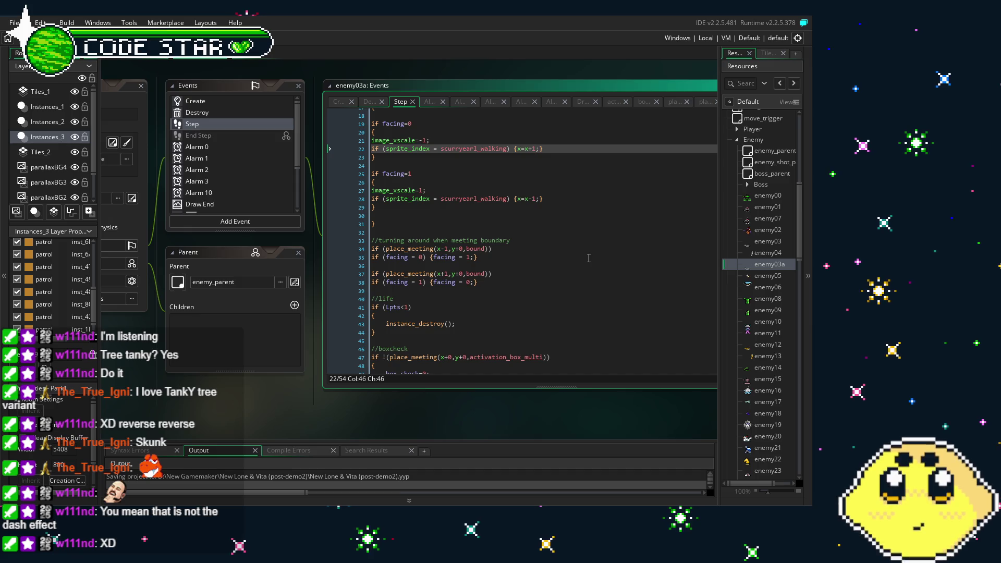
type("3")
key("Down")
key("Down")
key("Down")
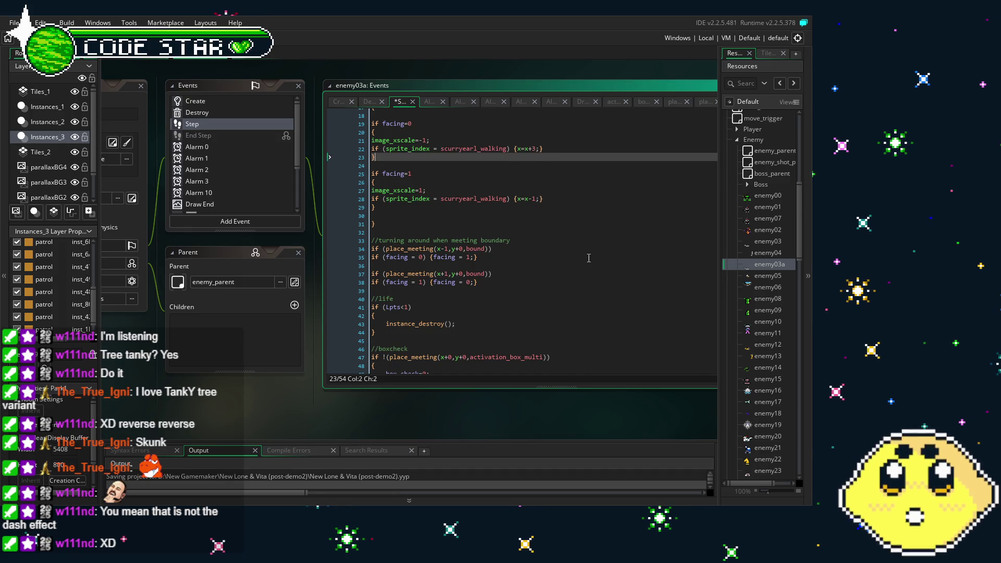
key("BackSpace")
type("3")
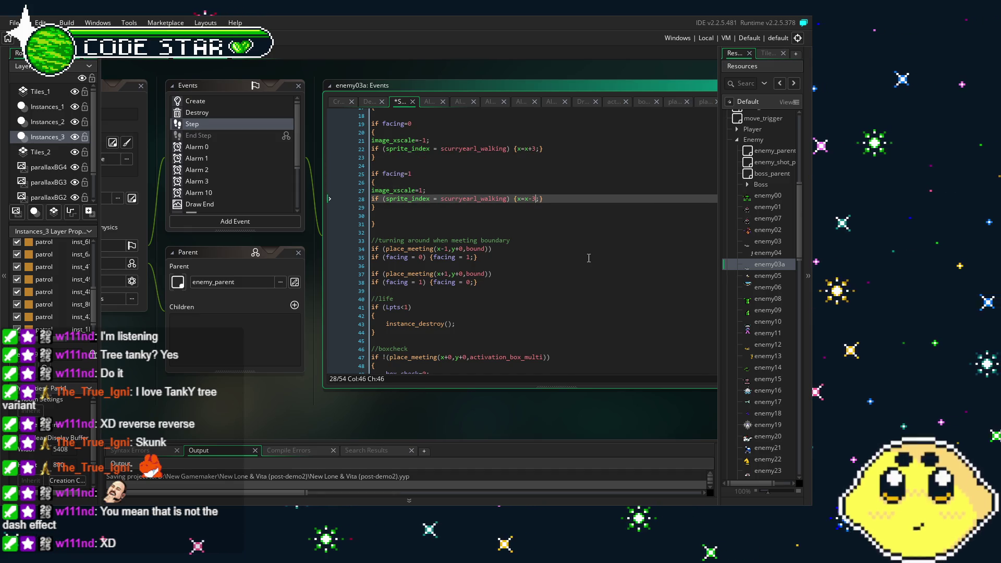
Step: Widen the boundary checks on lines 34 and 37 to x-3 and x+3
left_click(448, 248)
key("BackSpace")
type("3")
key("Down")
key("Down")
key("Down")
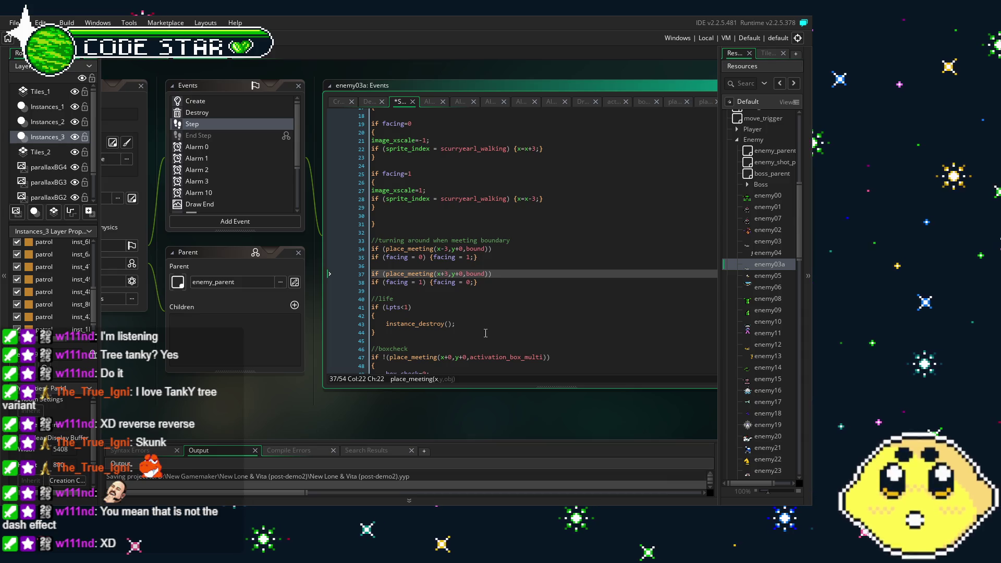
scroll(485, 333, "down", 3)
scroll(485, 333, "up", 8)
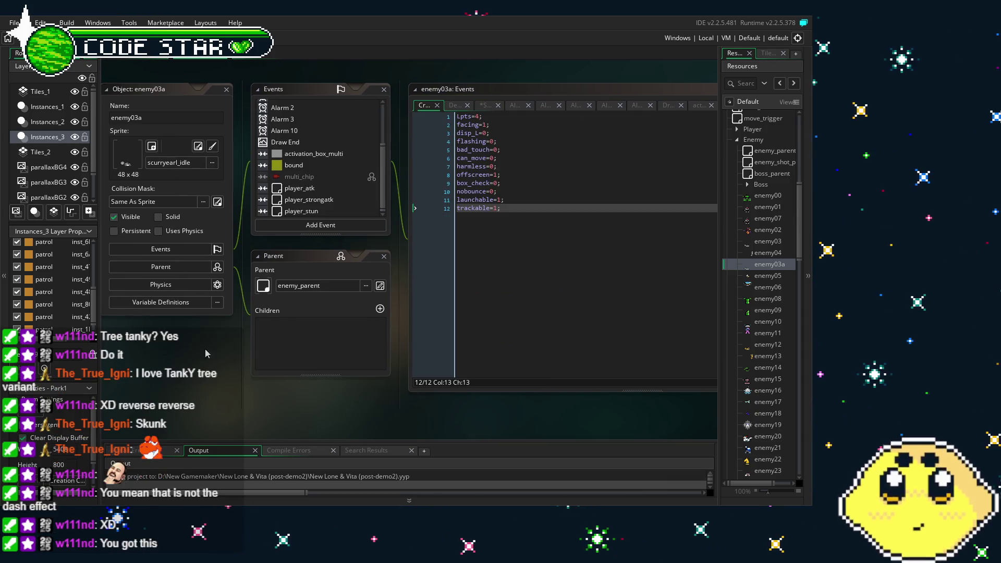
Step: Review the player_stun, player_atk and Create event code, then build and run the game with F5
left_click(343, 208)
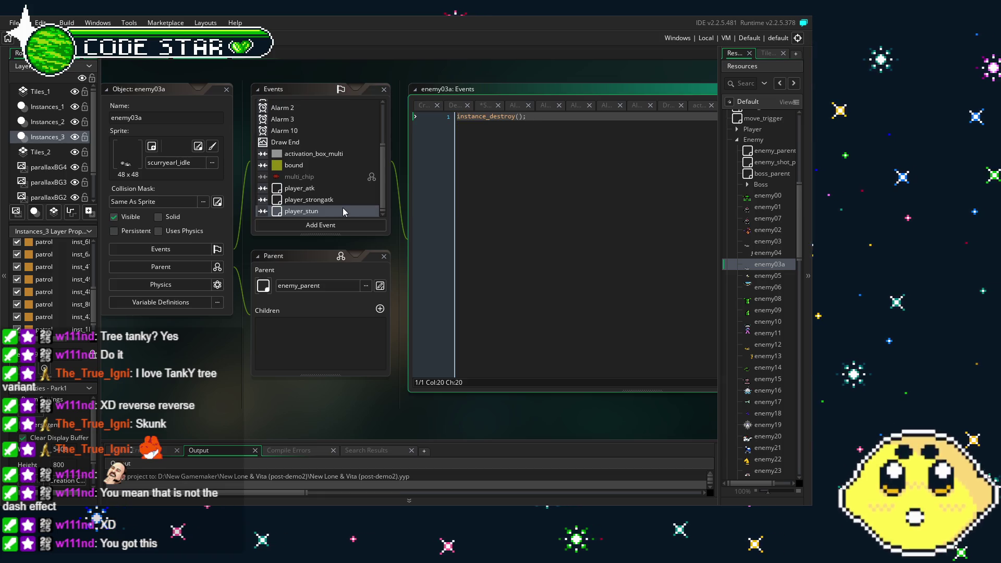
left_click(332, 191)
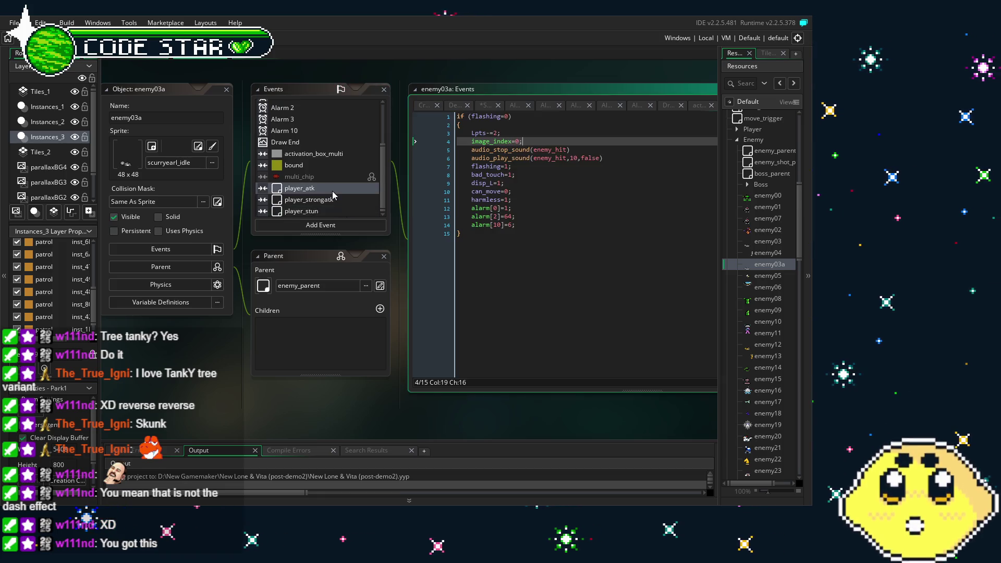
scroll(304, 139, "up", 3)
left_click(304, 105)
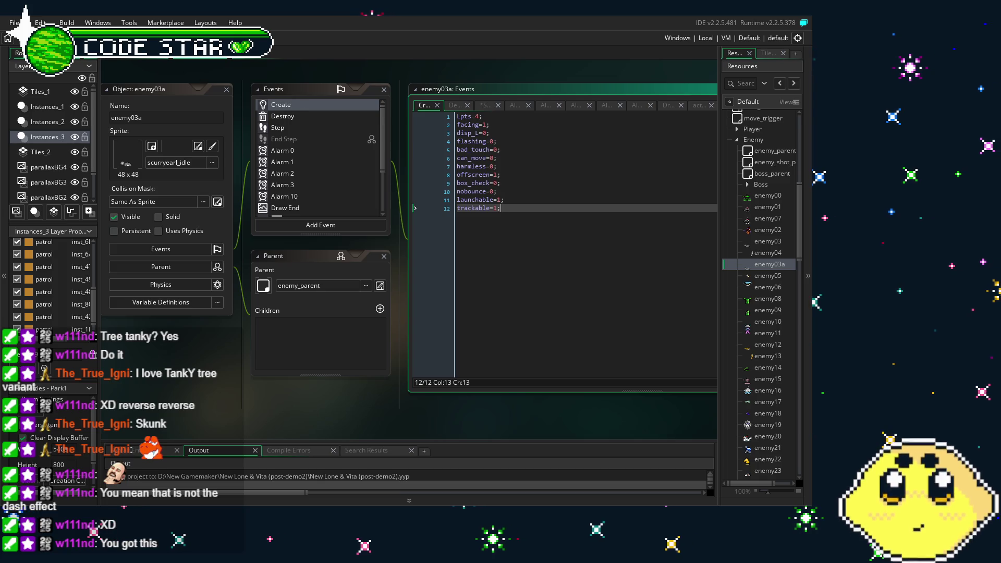
key("F5")
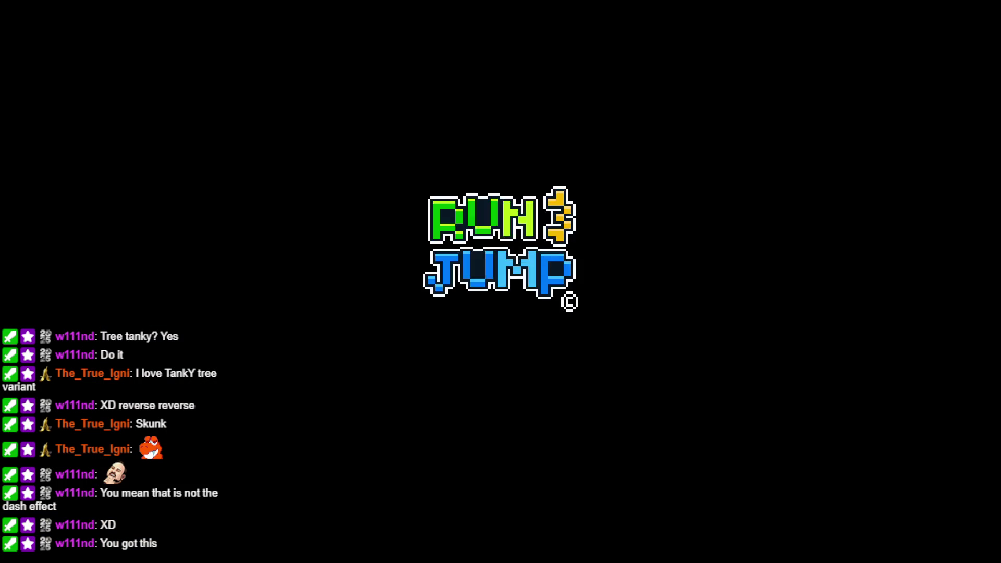
Step: Playtest the park level, running right past and attacking the squirrel enemies, then quit the game
key("Return")
key("Return")
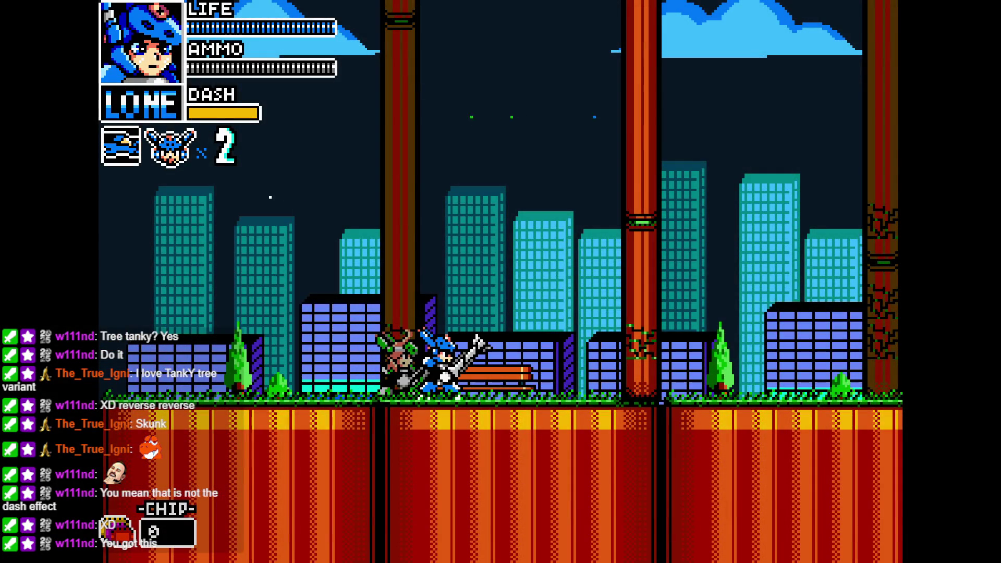
key("Left")
key("Right")
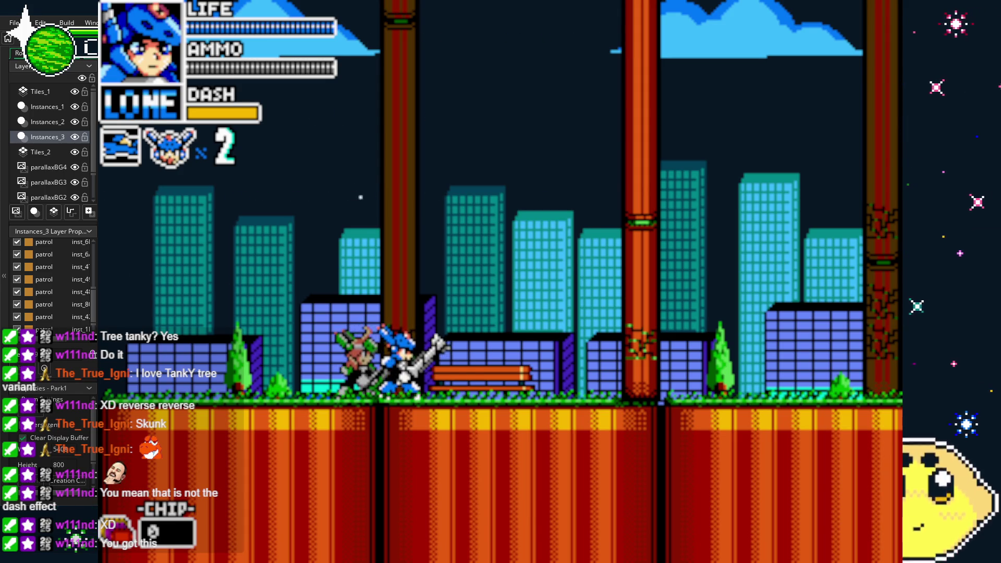
key("Right")
key("Right")
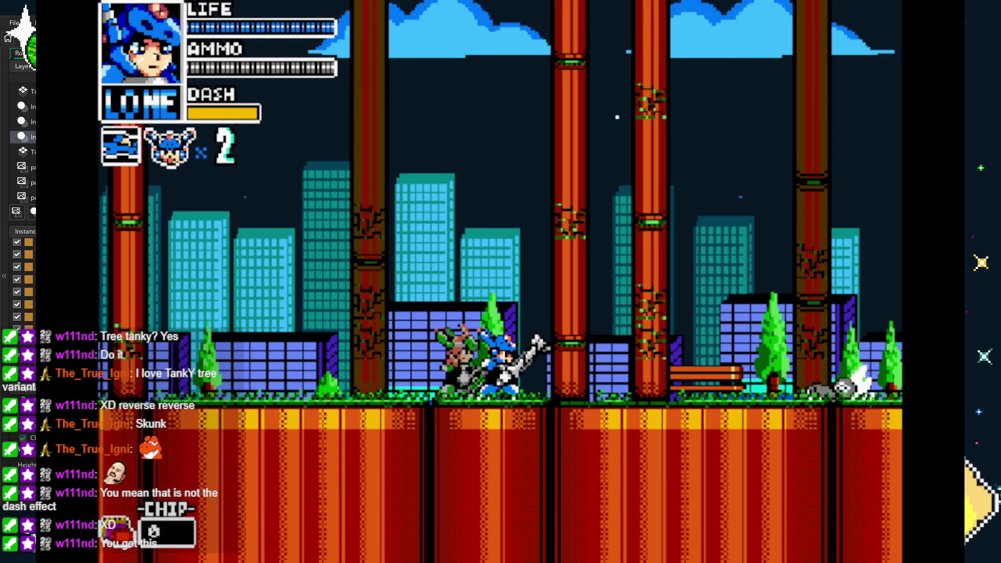
key("Right")
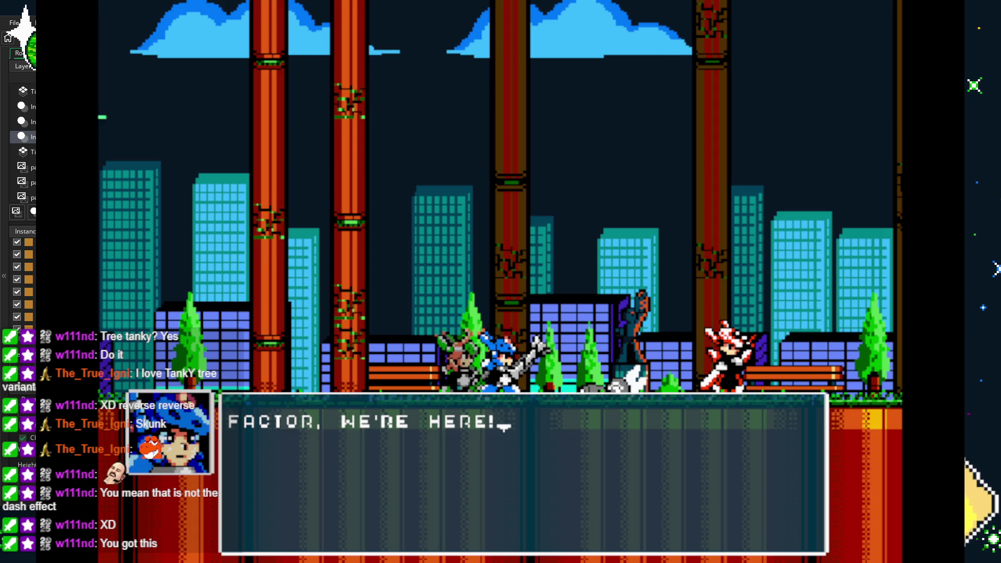
key("Right")
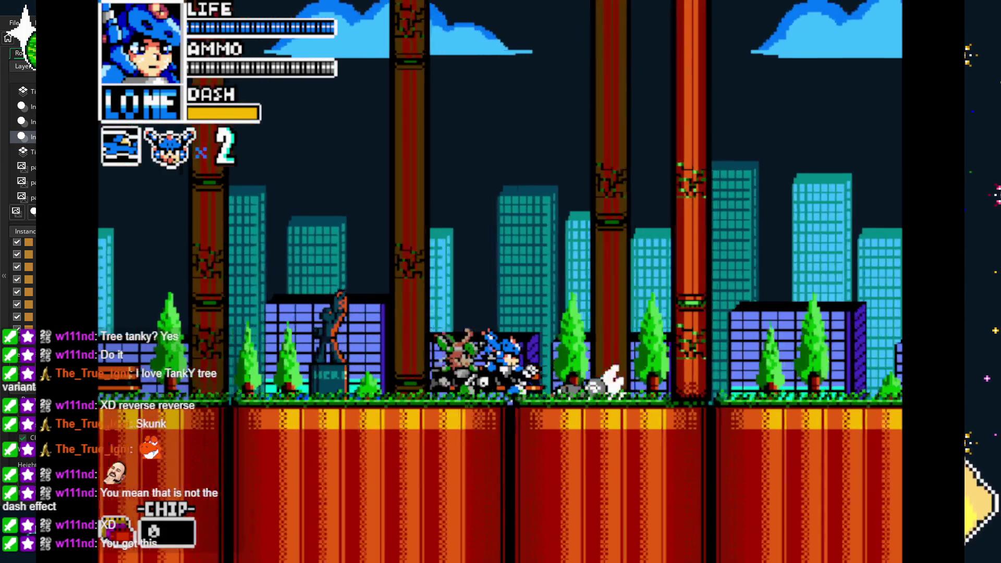
key("Right")
key("Right")
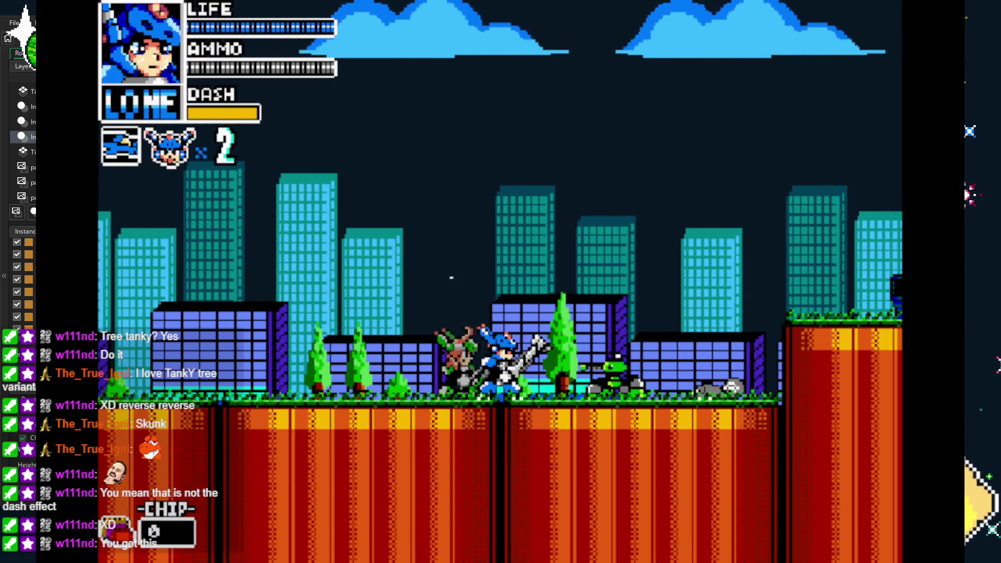
key("Right")
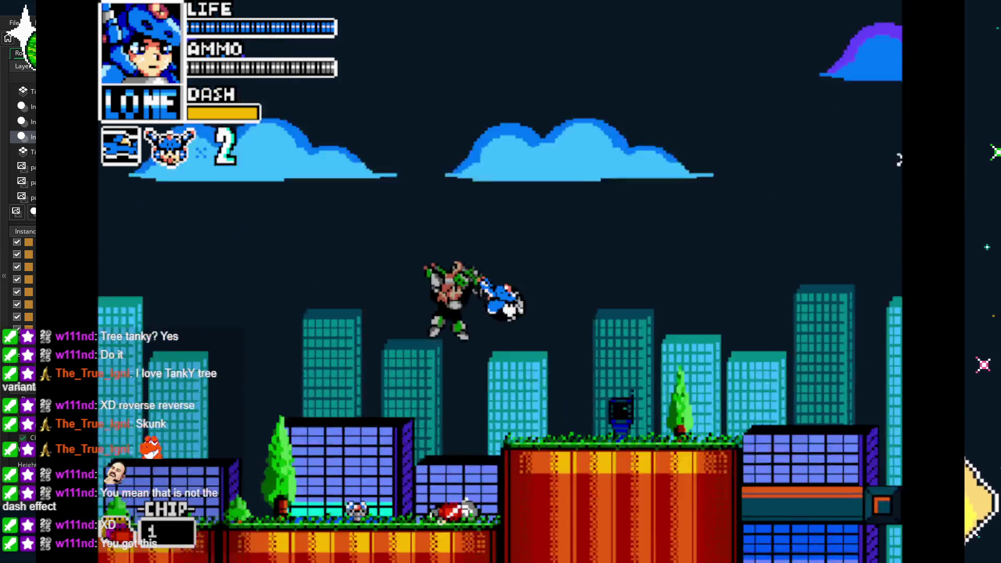
key("Left")
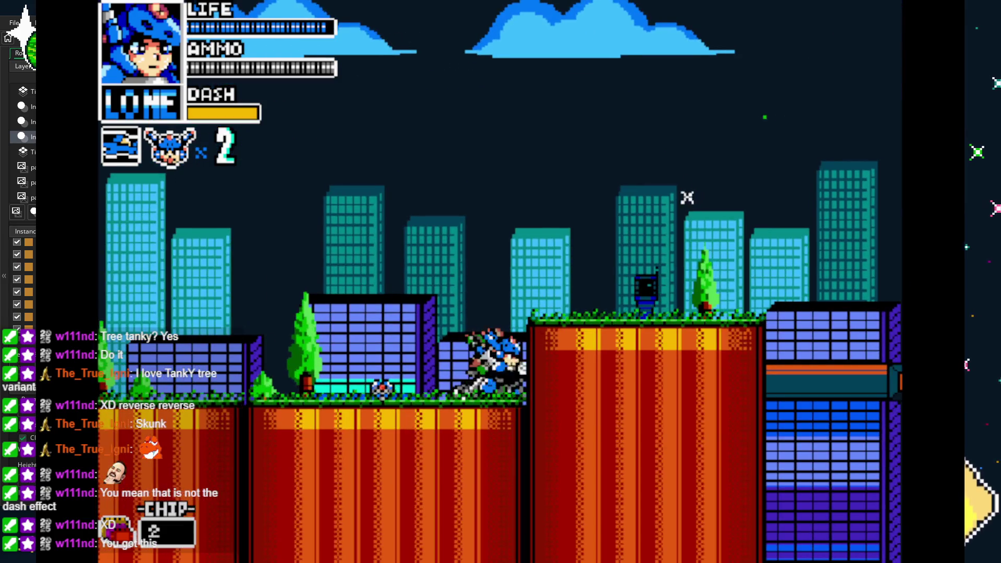
key("Right")
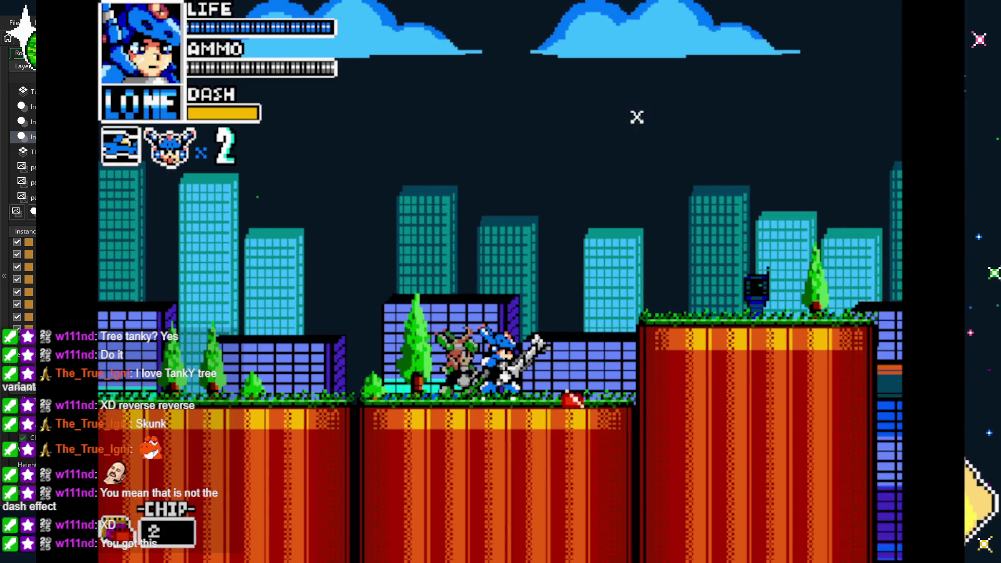
key("Escape")
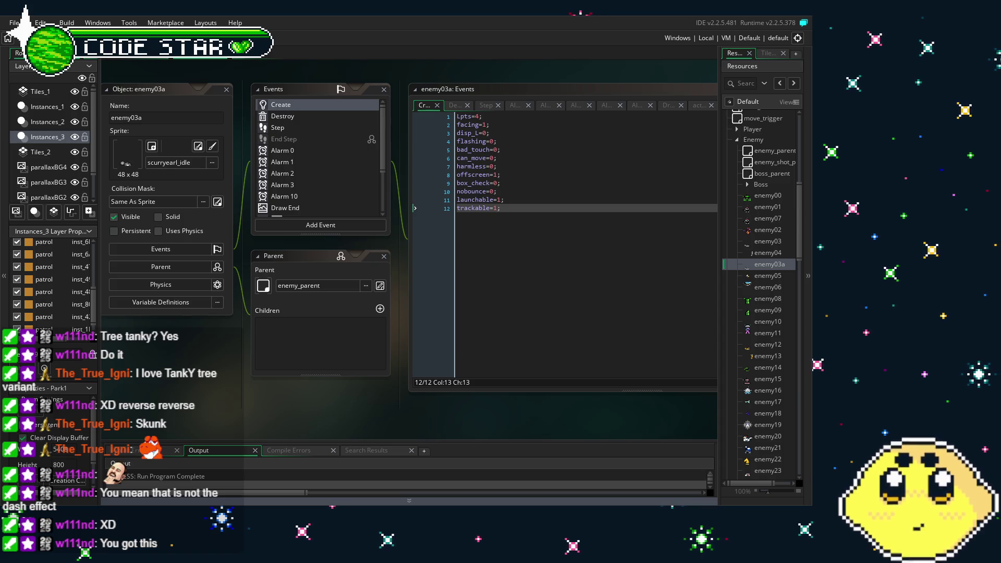
Step: Review enemy03a's Create, Destroy and Step event code, ending on the Create code
left_click(313, 334)
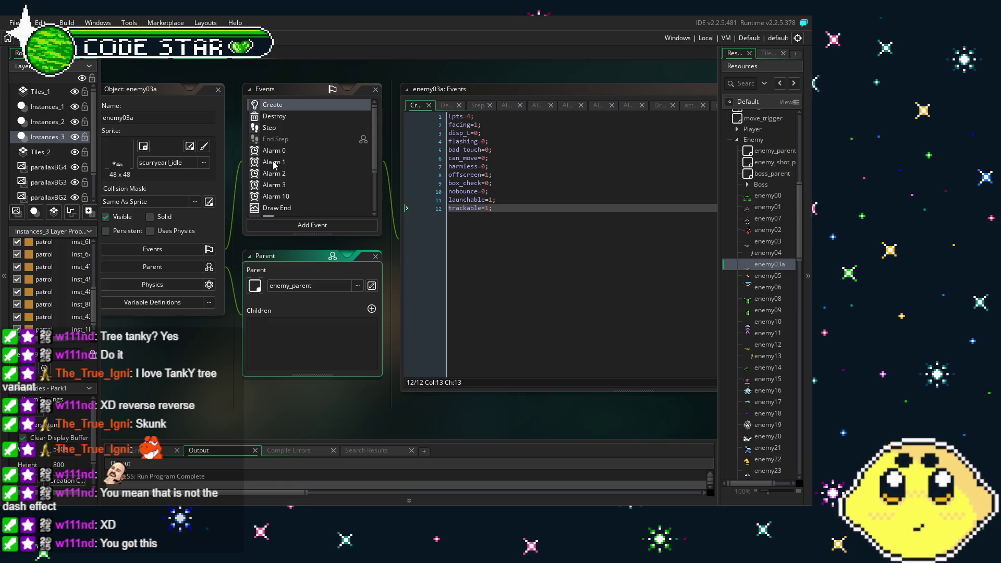
left_click(292, 109)
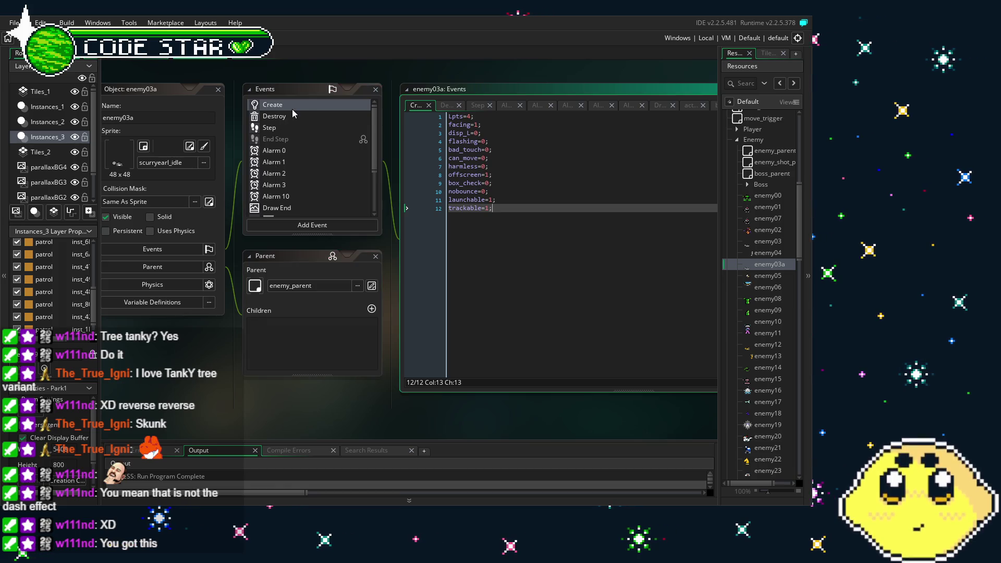
left_click(309, 117)
left_click(313, 128)
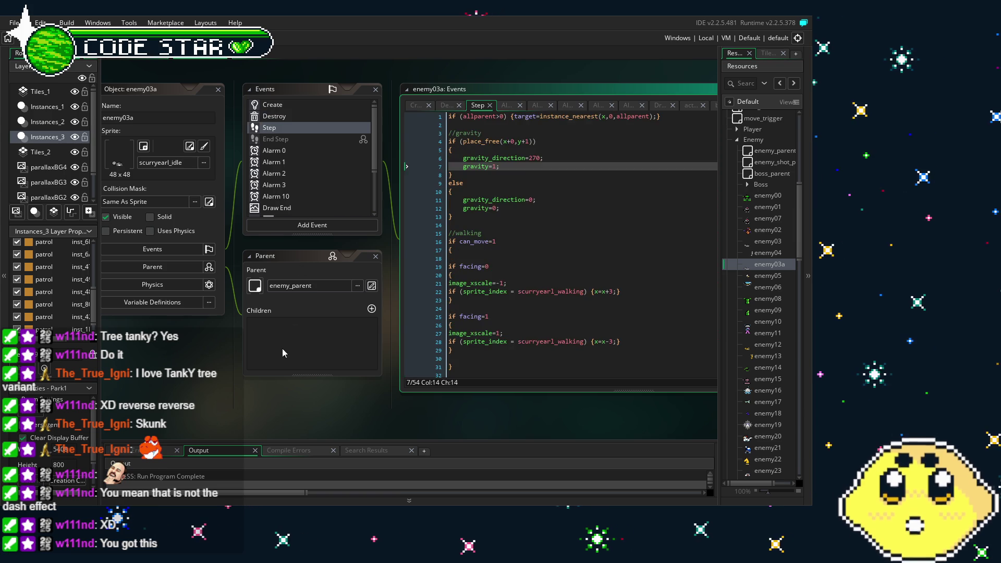
left_click(274, 377)
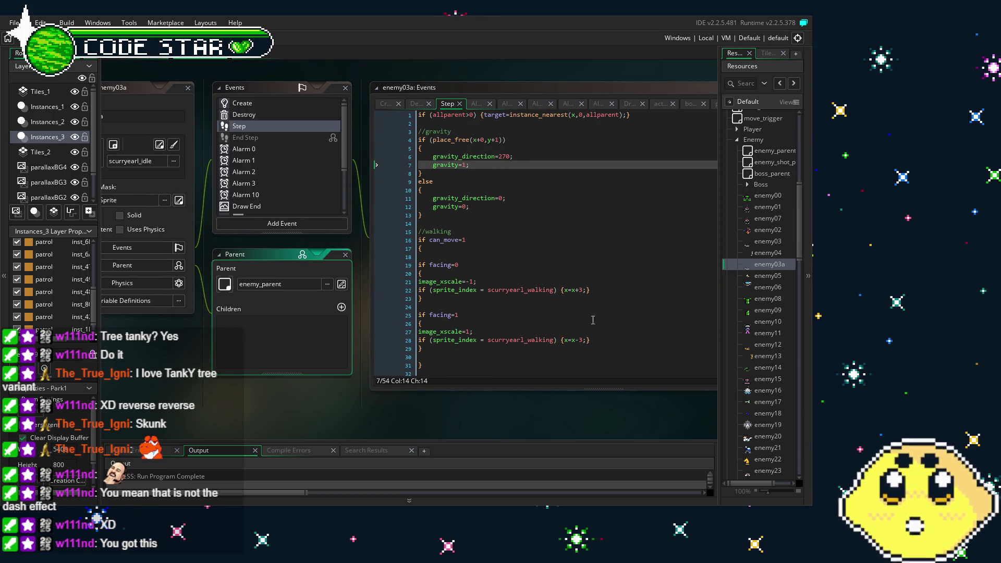
left_click(247, 105)
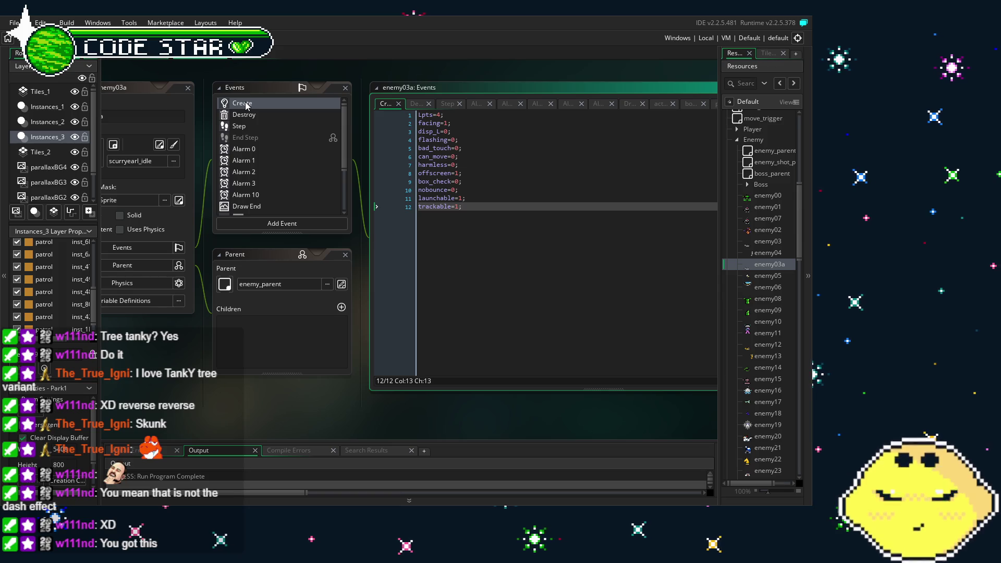
Step: Change line 2 of the Create code from facing=1 to facing=0
left_click(447, 123)
key("BackSpace")
type("0")
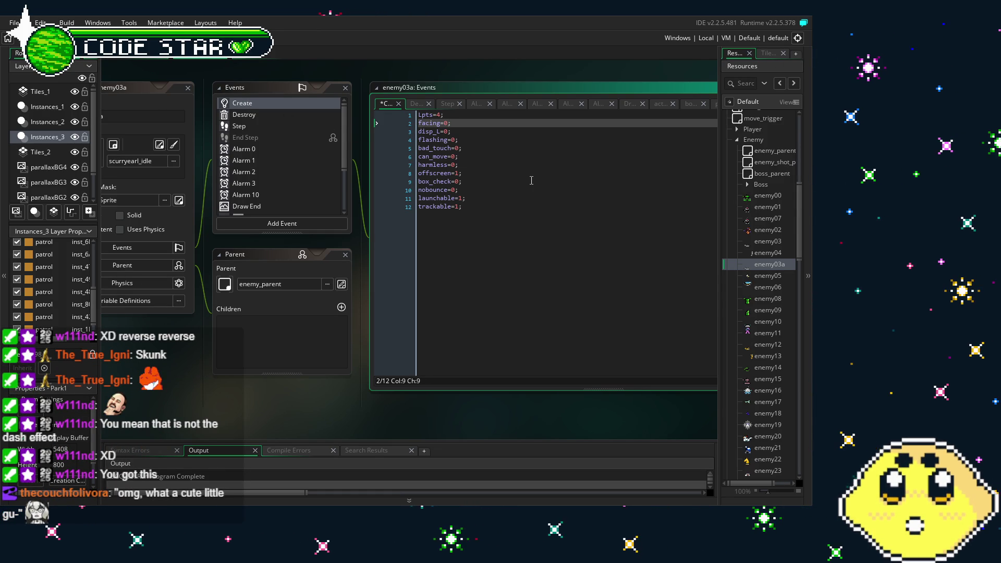
Step: Save the facing=0 edit in enemy03a's Create code
left_click(532, 181)
key("ctrl+s")
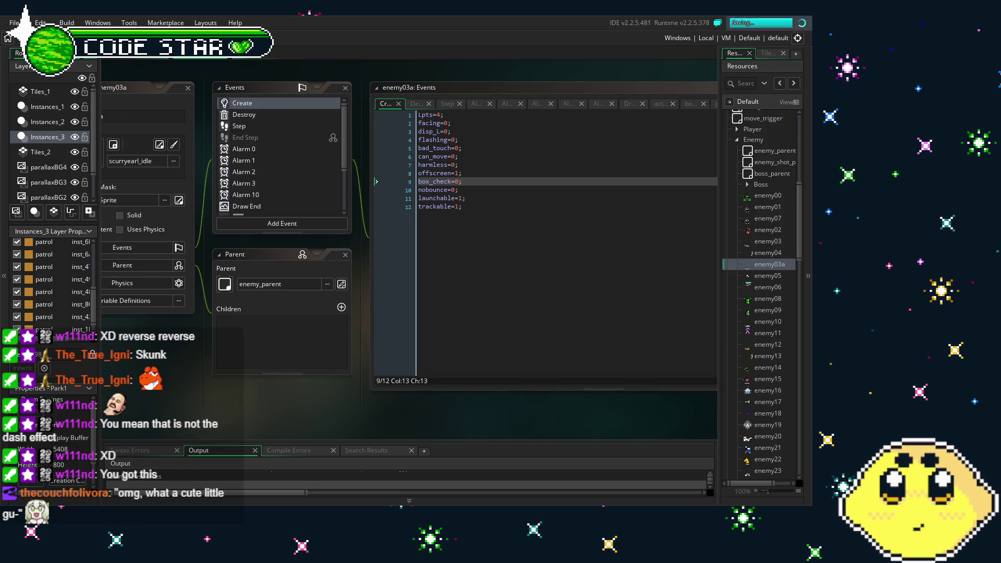
mouse_move(179, 413)
left_mouse_down()
mouse_move(216, 412)
mouse_move(172, 402)
left_mouse_up()
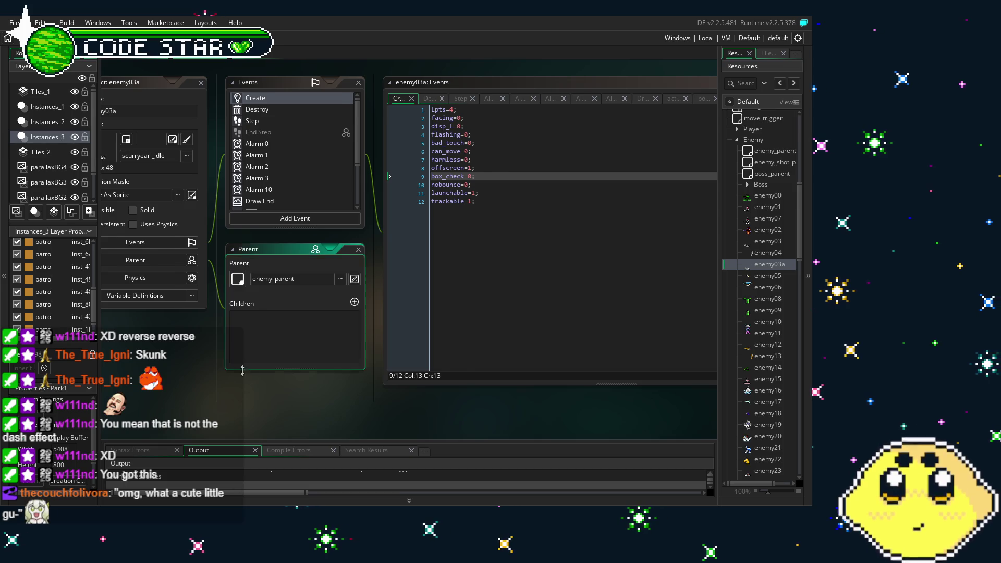
left_click_drag(242, 371, 277, 370)
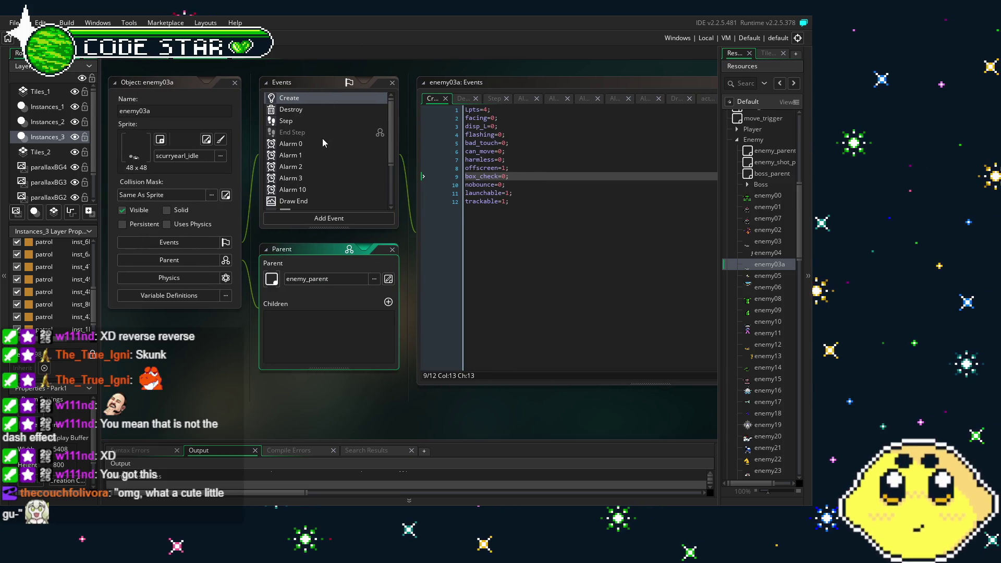
Step: Open enemy03a's Step code and scroll to the walking and turn-around lines
left_click(295, 124)
double_click(295, 125)
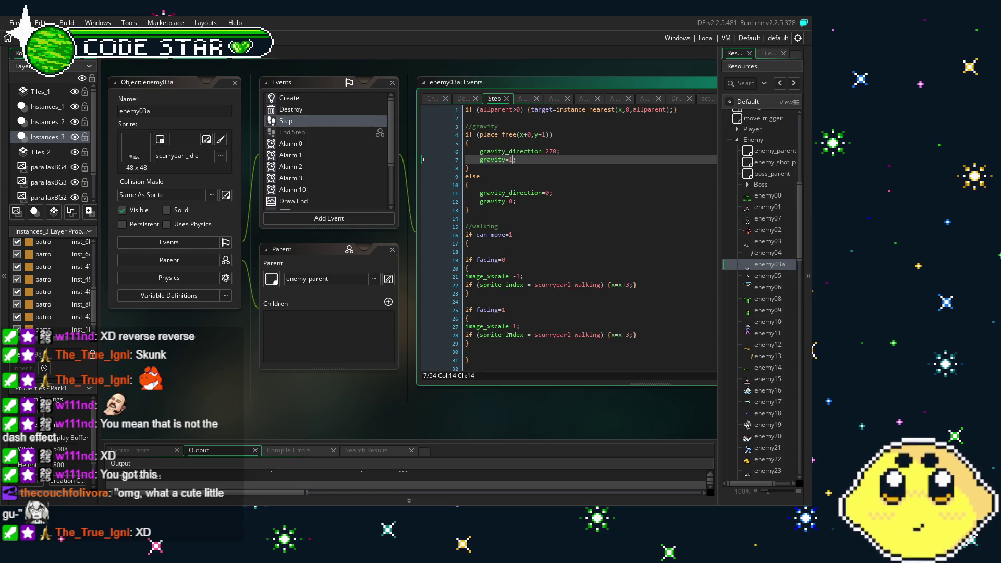
scroll(496, 235, "down", 2)
left_click(400, 258)
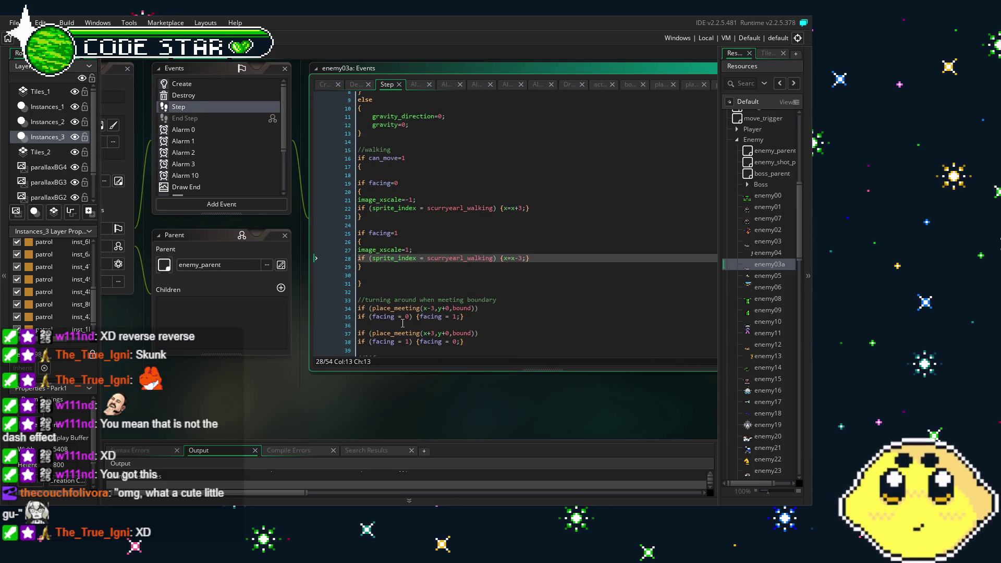
scroll(403, 323, "down", 5)
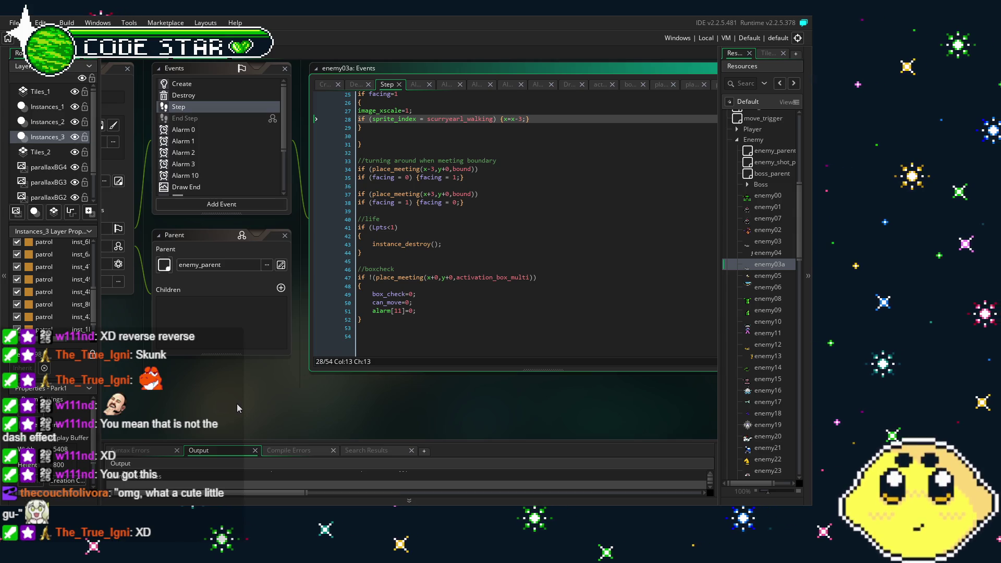
Step: Compare the Create and Step code, then bring up the Alarm 3 alert code
left_click_drag(237, 404, 342, 416)
left_click(312, 95)
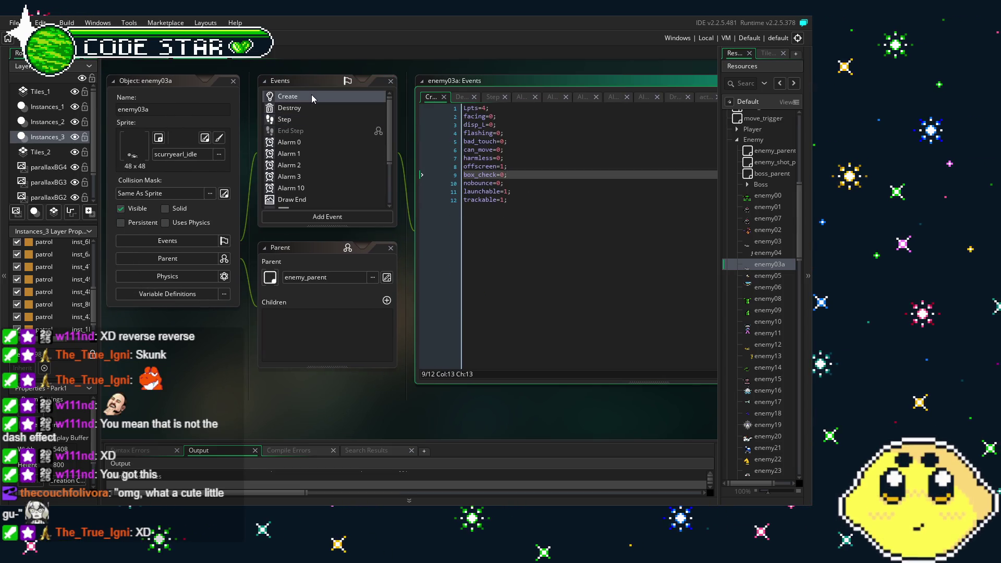
scroll(320, 164, "down", 3)
scroll(320, 170, "up", 3)
left_click(312, 120)
left_click_drag(332, 348, 260, 346)
scroll(344, 225, "up", 2)
scroll(345, 225, "down", 2)
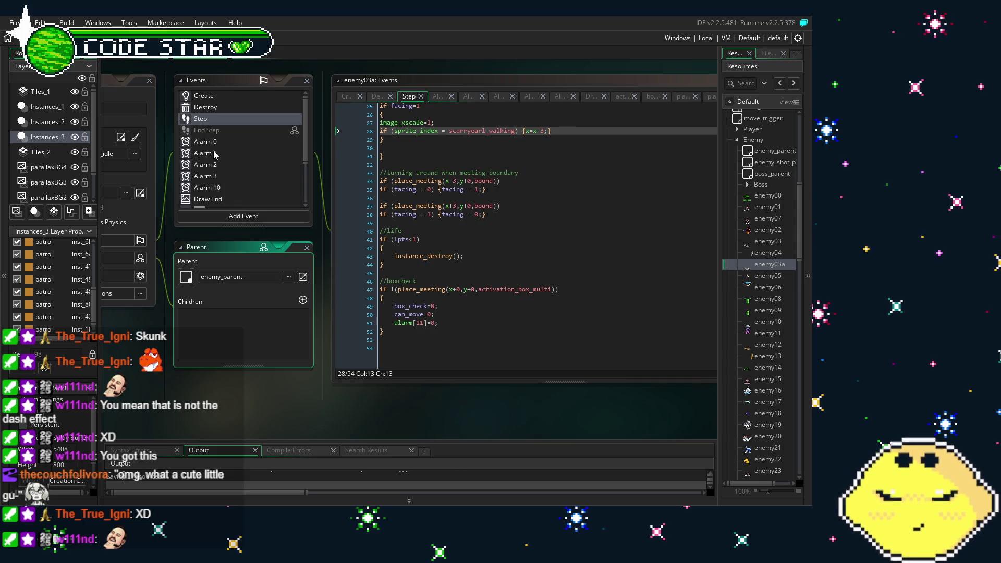
left_click(235, 176)
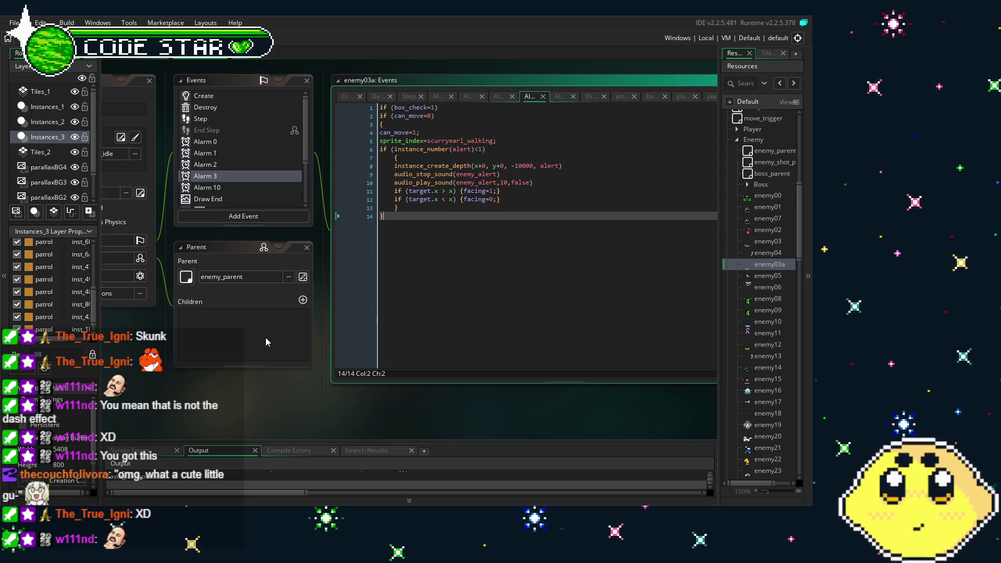
Step: In Alarm 3, set line 11 to facing=0 and line 12 to facing=1
left_click(491, 191)
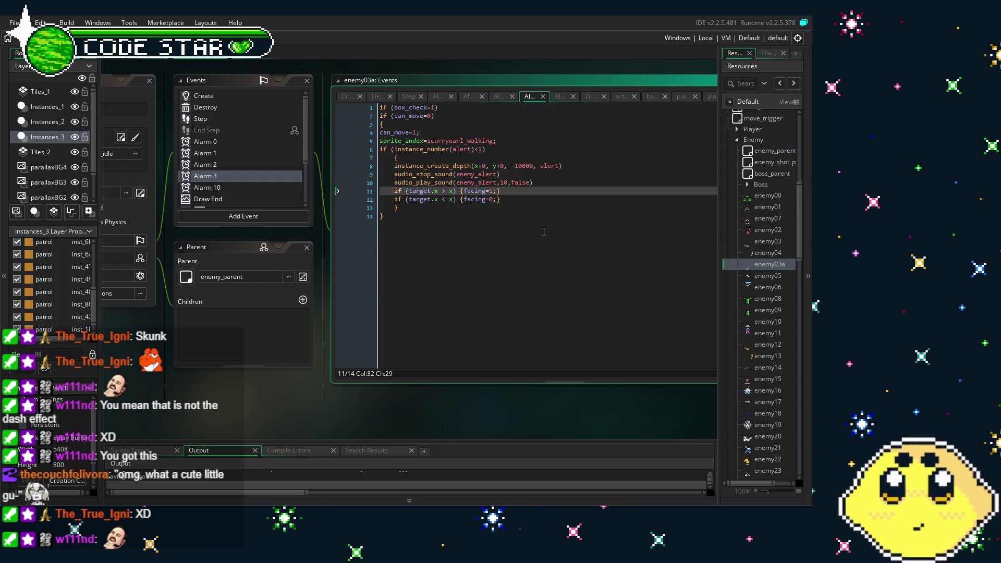
key("BackSpace")
type("0")
key("Down")
key("BackSpace")
type("1")
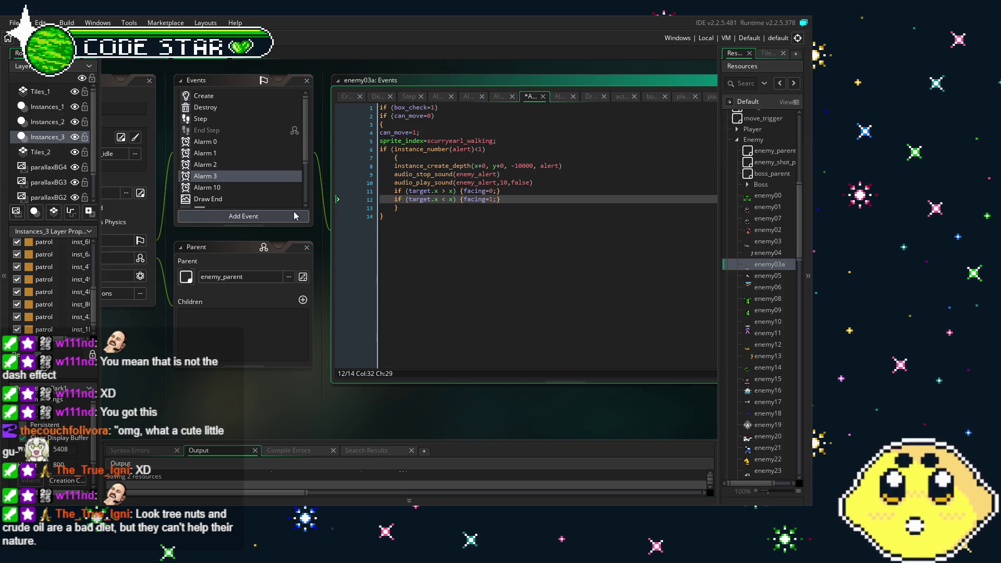
left_click(240, 109)
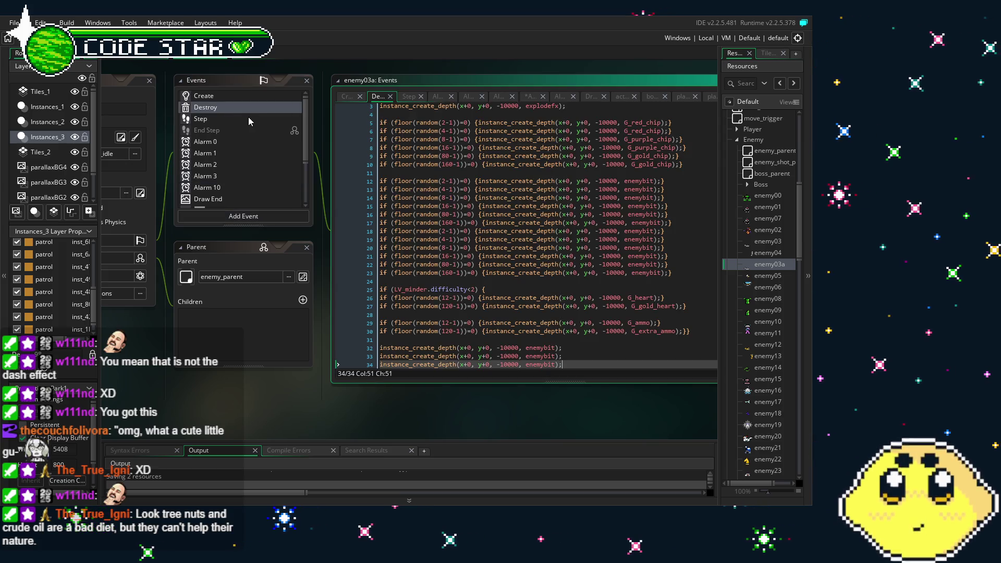
Step: Open enemy03a's Step event code and locate the walking lines
left_click(246, 118)
left_click(443, 247)
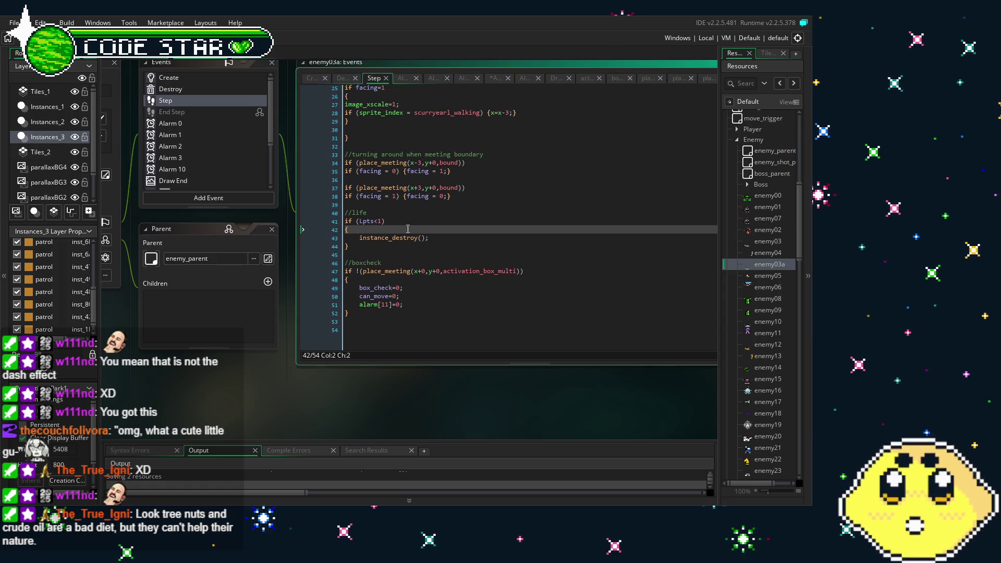
scroll(408, 229, "up", 6)
scroll(408, 229, "up", 1)
scroll(408, 229, "down", 3)
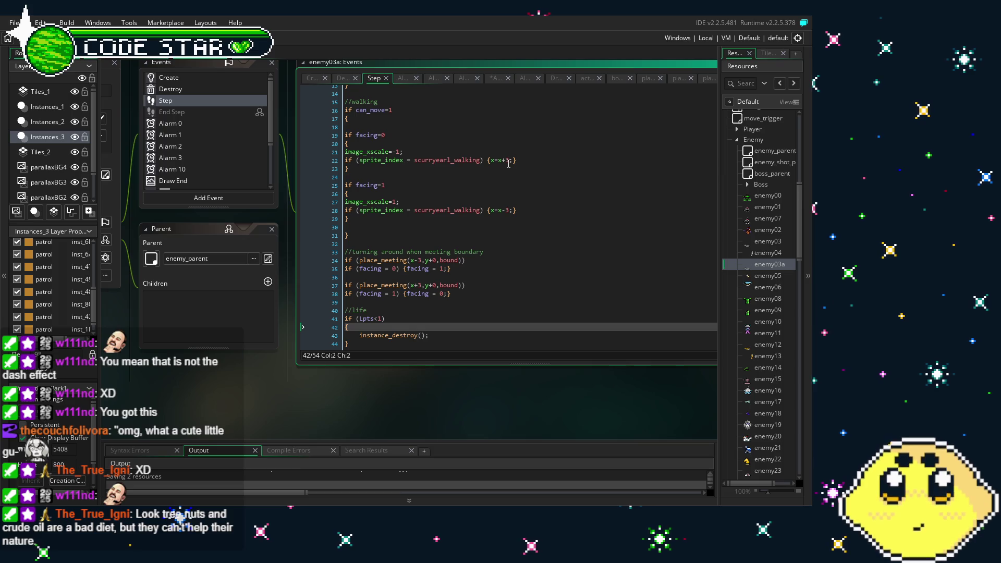
Step: Change the walk speed to x=x+6 on line 22 and x=x-6 on line 28
left_click(509, 162)
key("BackSpace")
type("6")
key("Down")
key("Down")
key("Down")
key("BackSpace")
type("6")
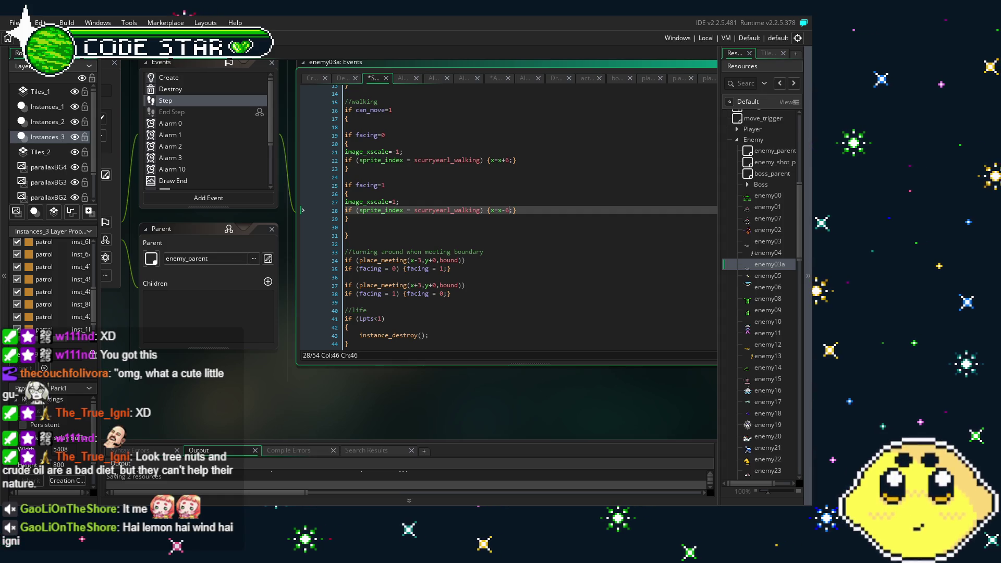
scroll(238, 409, "right", 2)
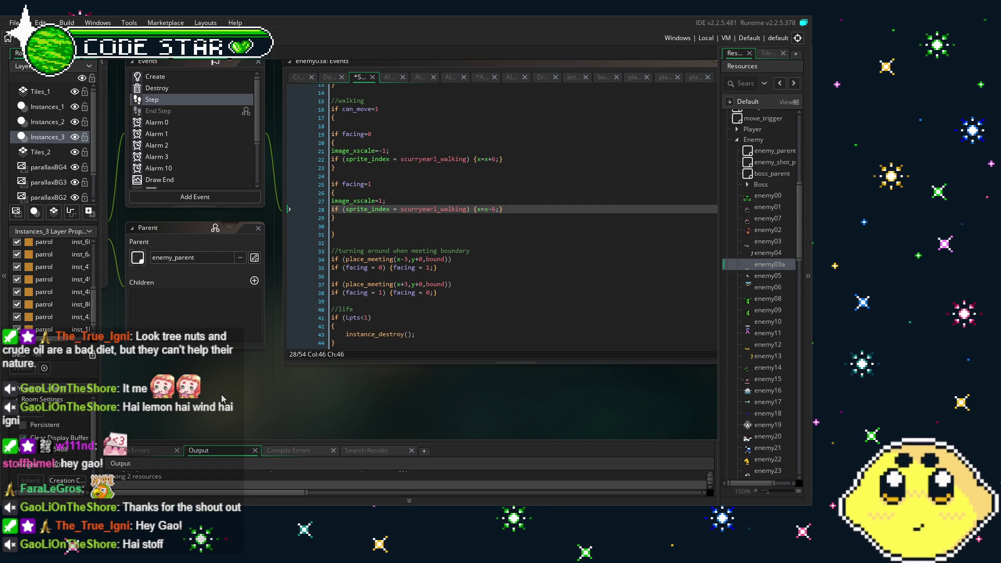
left_click_drag(222, 399, 251, 403)
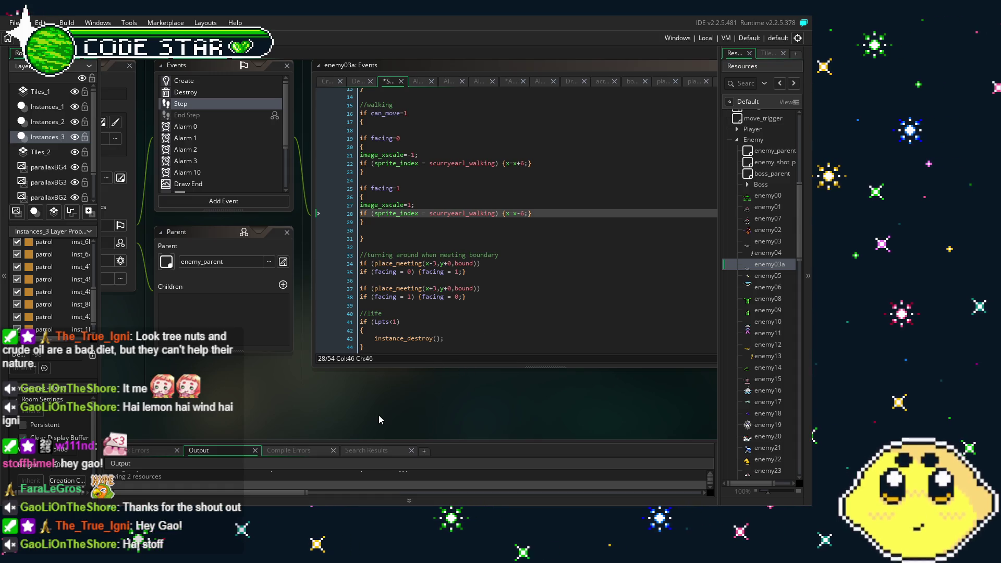
left_click_drag(395, 399, 418, 401)
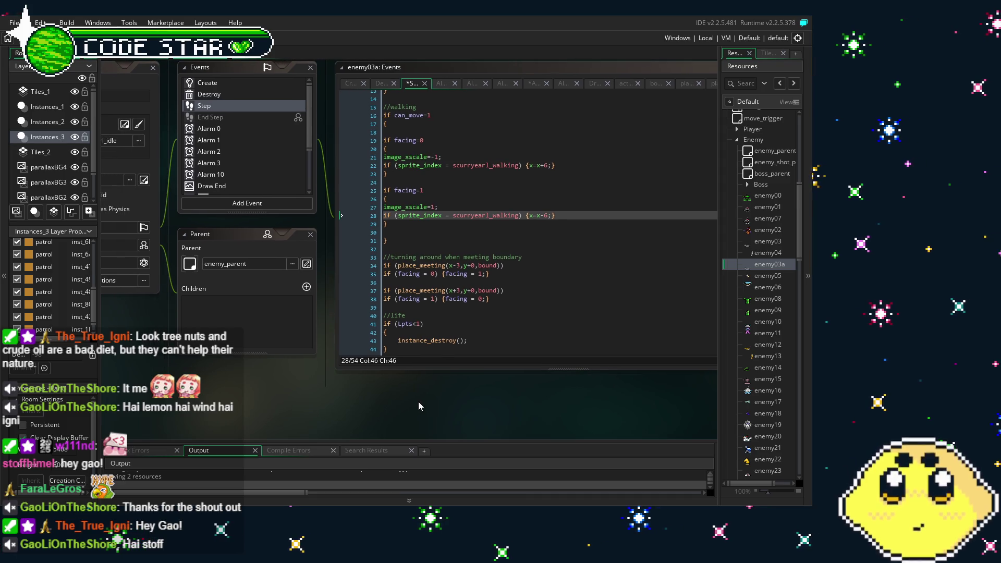
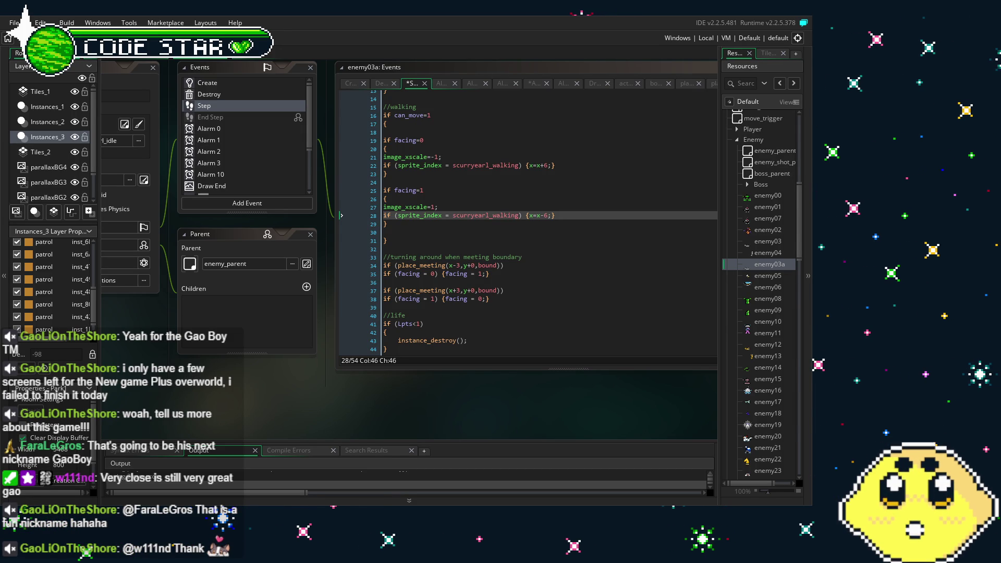
Step: Save and run Lone & Vita with F5, then skip the opening cutscene and demo to the title screen
left_click(330, 430)
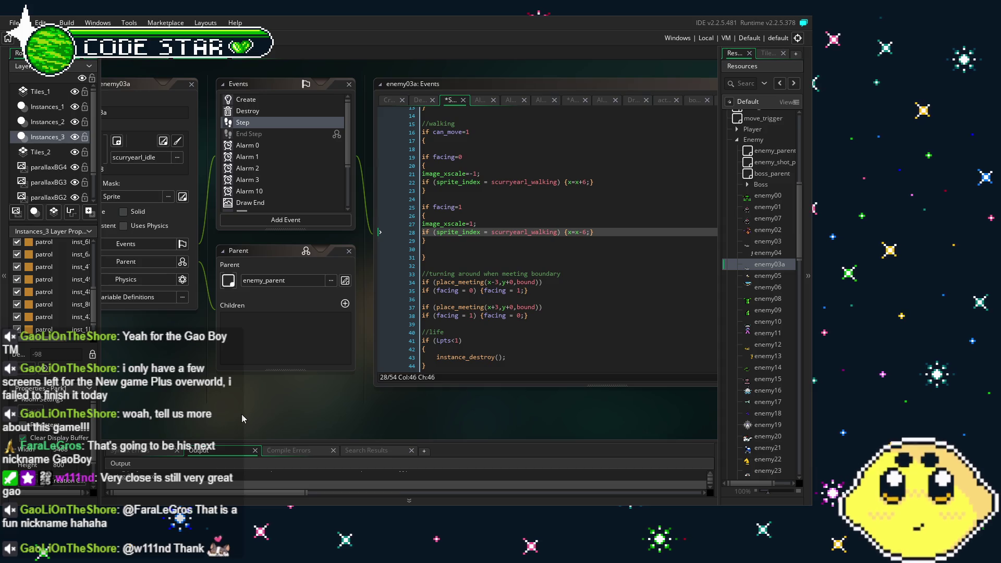
left_click_drag(242, 414, 224, 415)
left_click_drag(200, 358, 212, 357)
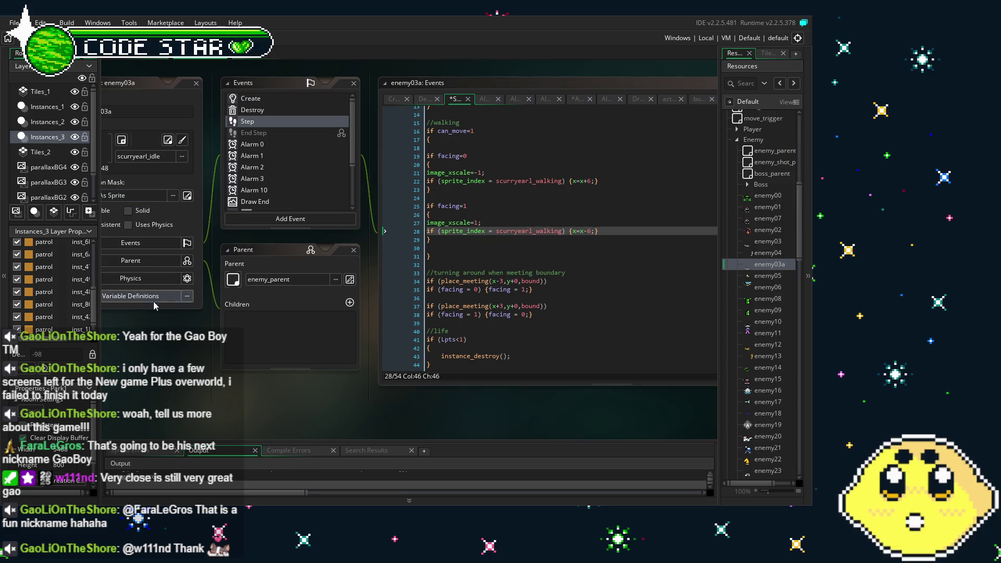
left_click_drag(152, 299, 186, 302)
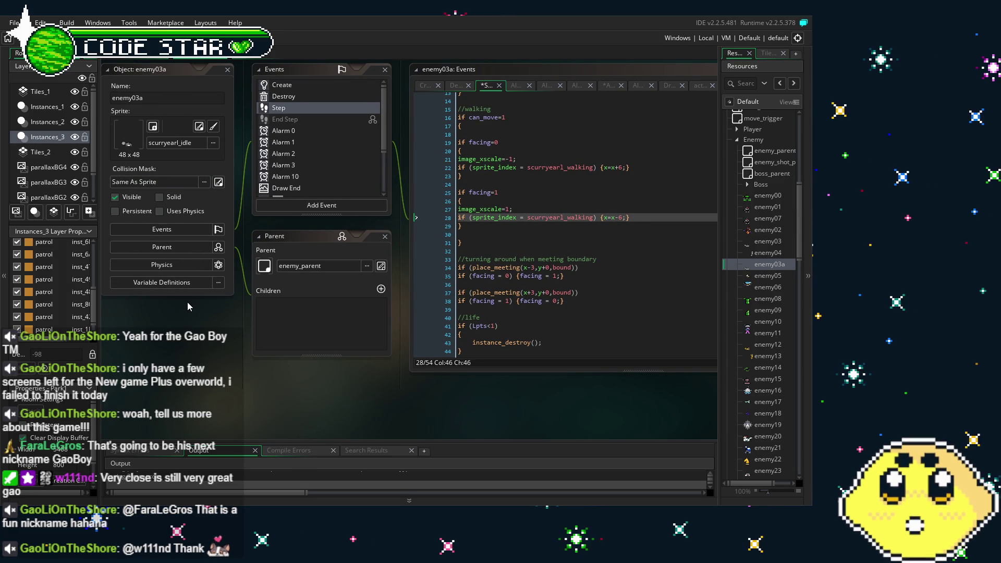
left_click_drag(239, 383, 212, 385)
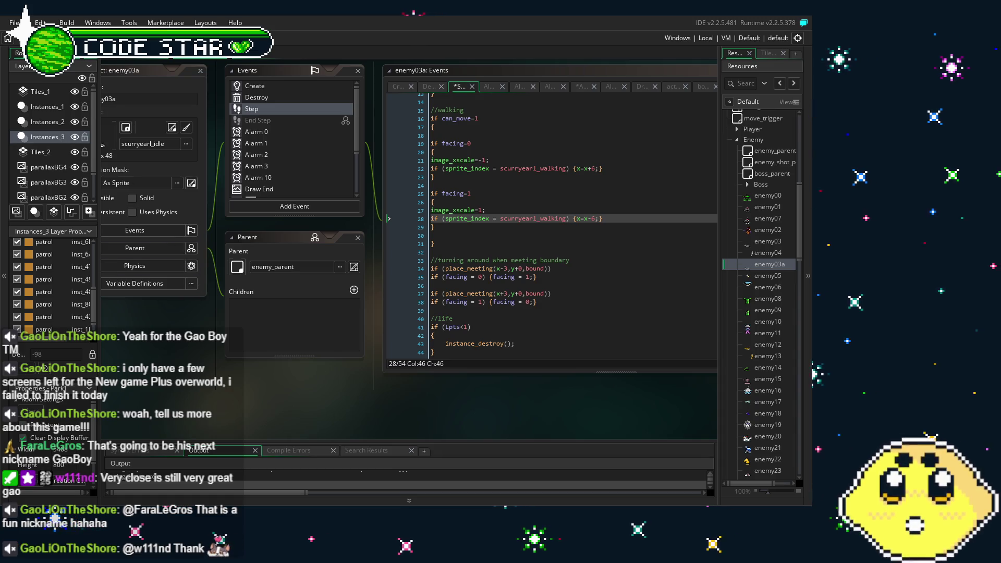
key("F5")
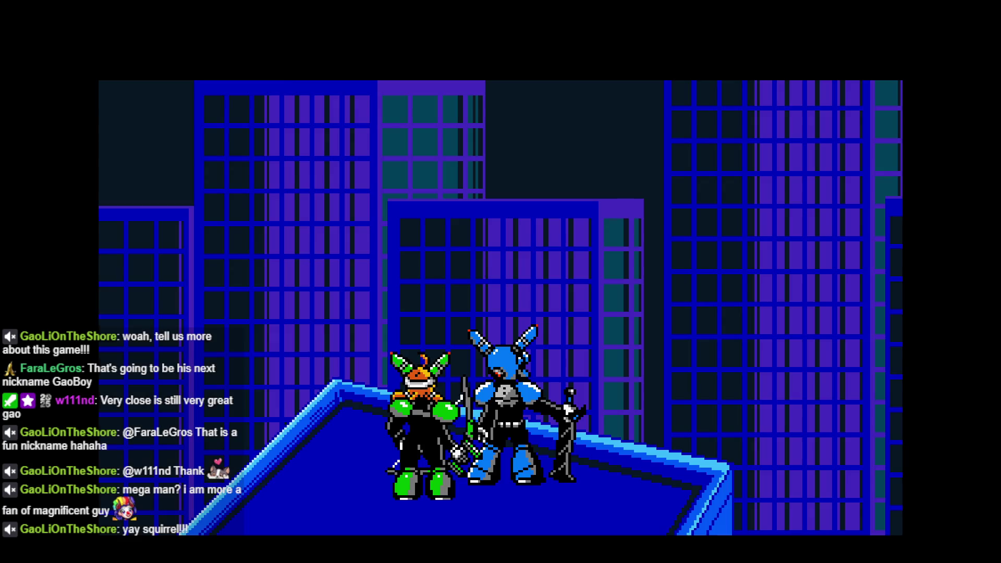
key("Return")
key("Return")
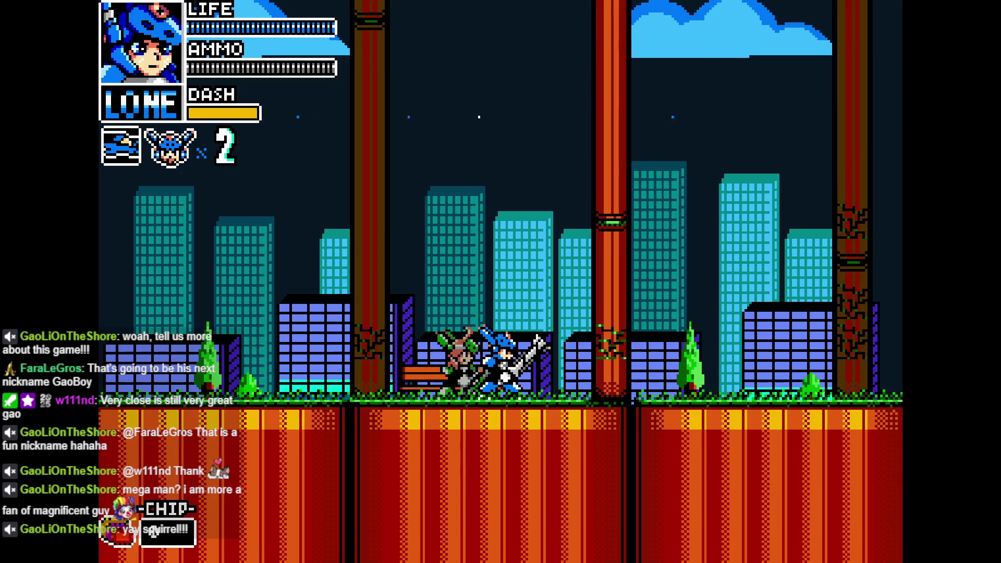
key("Escape")
key("Escape")
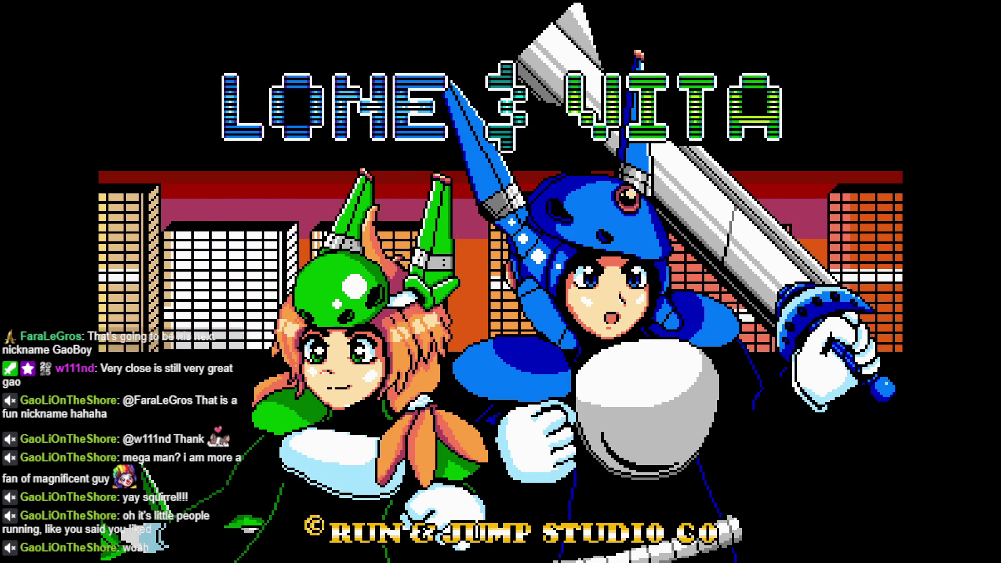
Step: Start the first city level and run right, fighting the first enemy near mid-screen
key("Return")
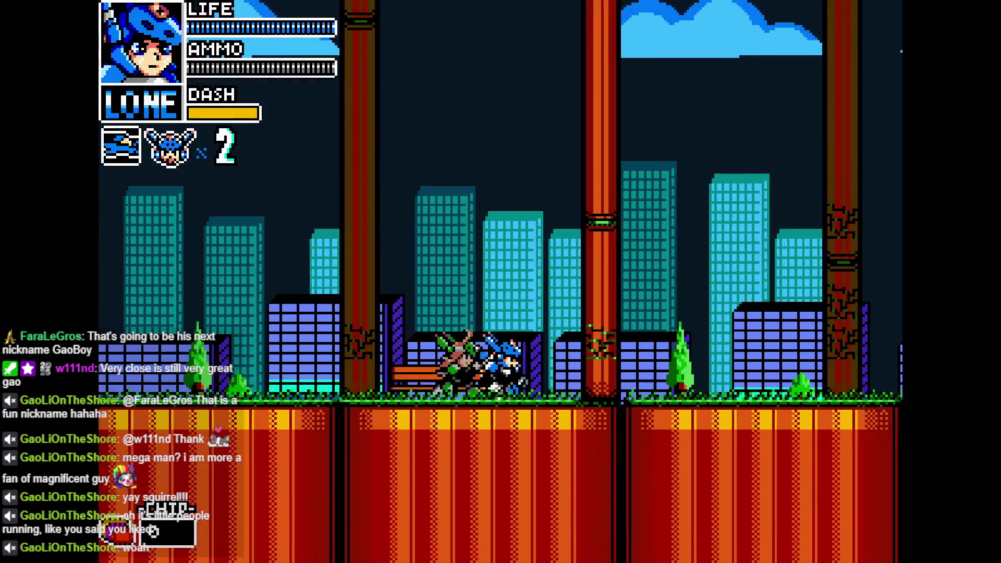
key("Right")
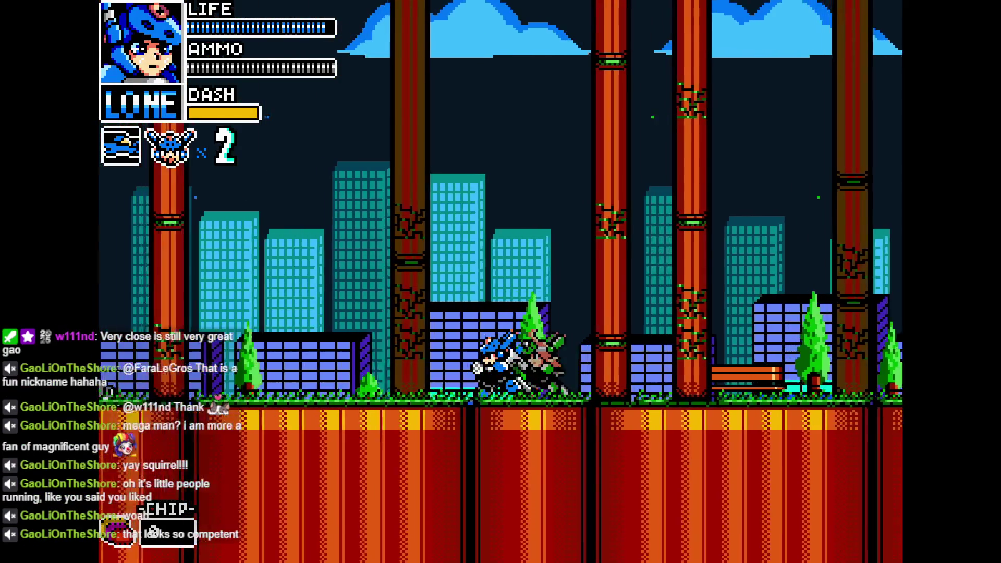
key("Right")
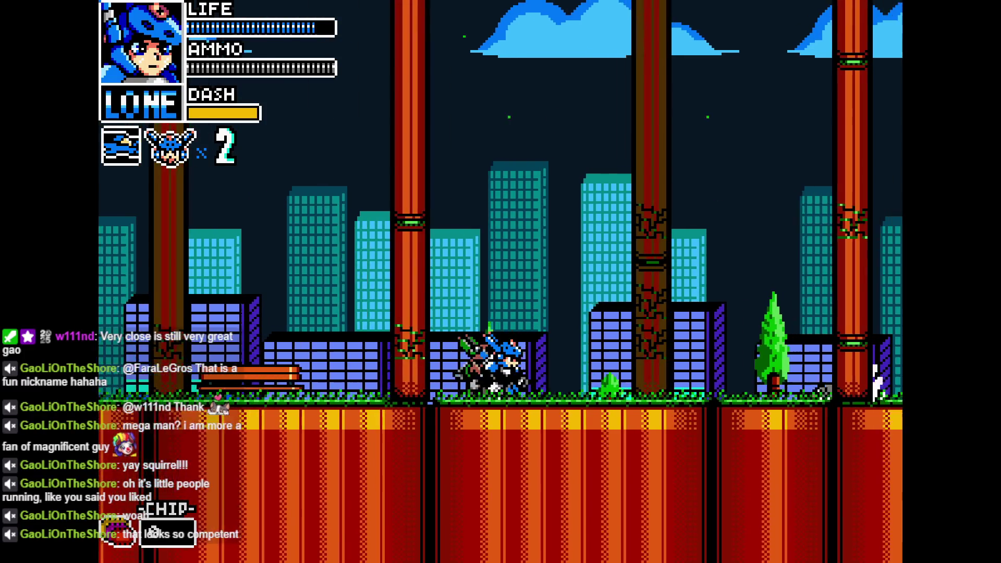
key("Right")
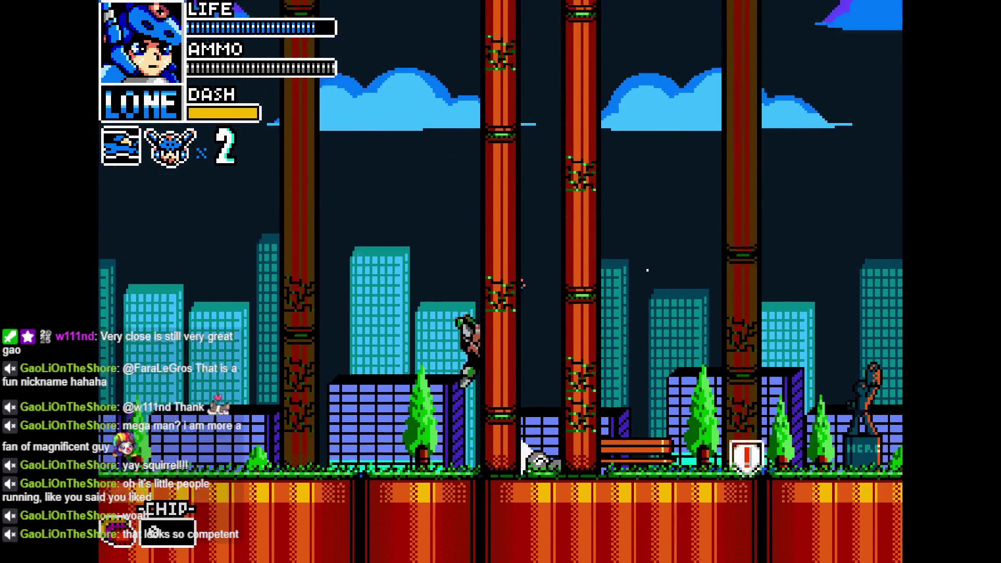
key("Left")
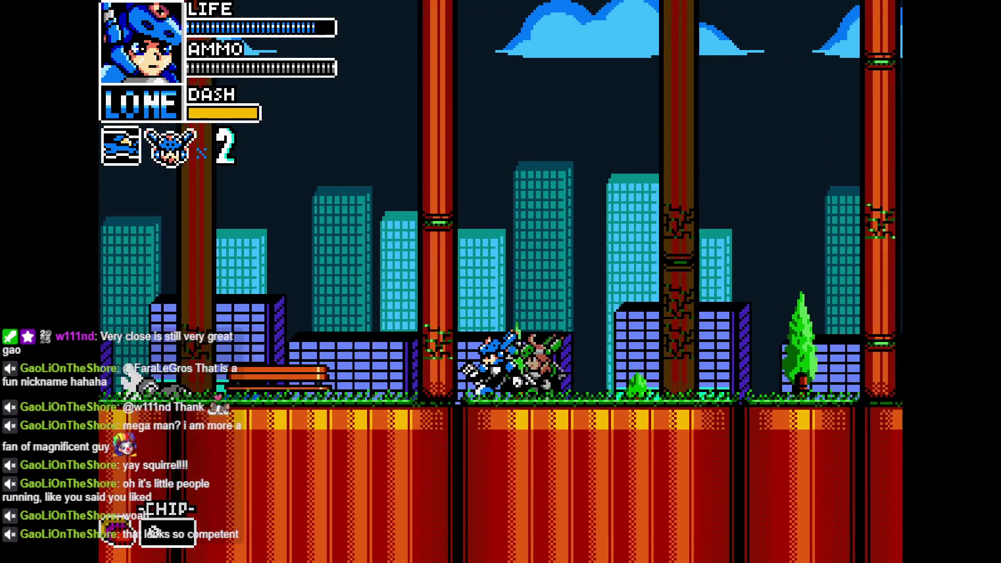
key("Right")
Step: Keep running right, slashing the enemy by the bench and those past the trees
key("Right")
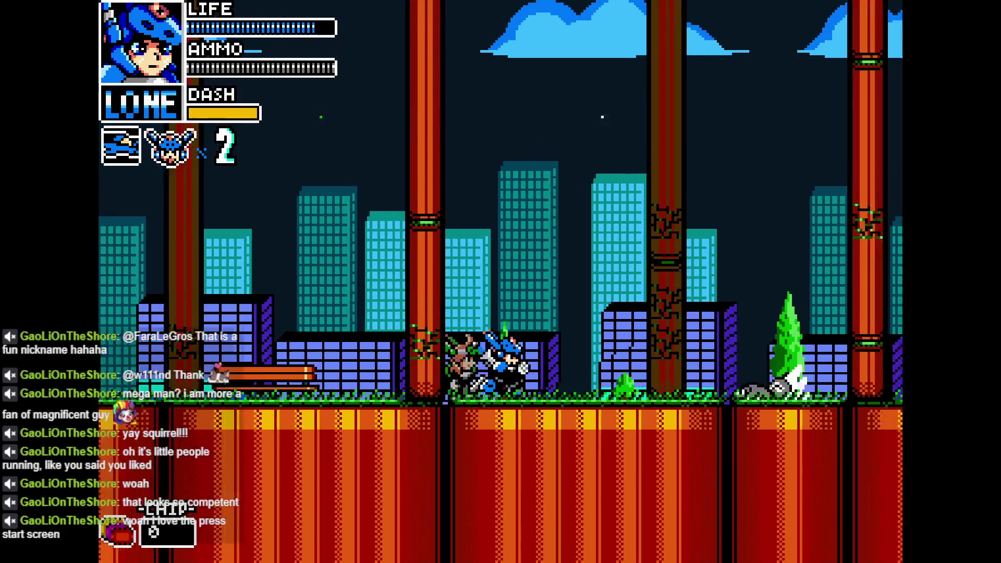
key("Right")
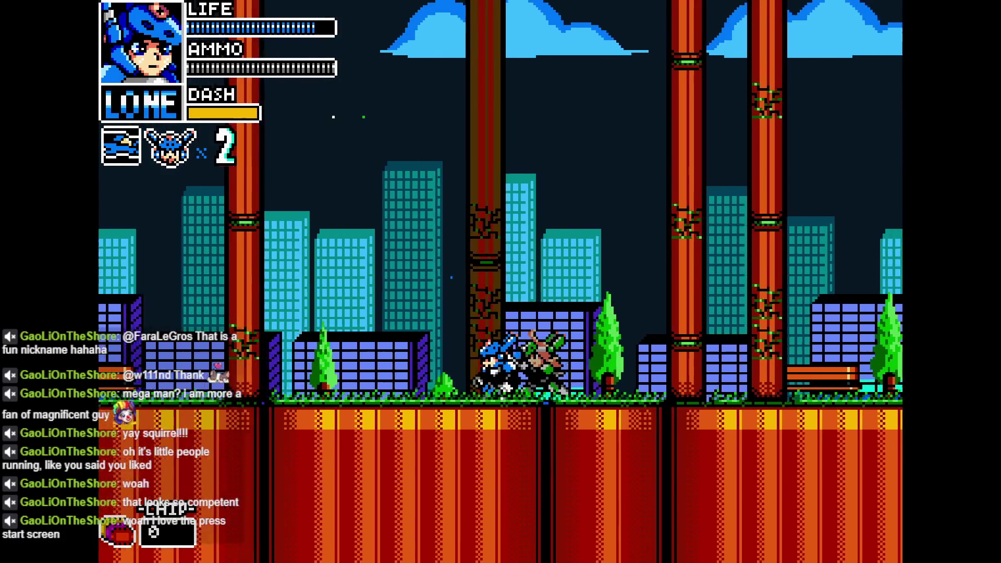
key("Right")
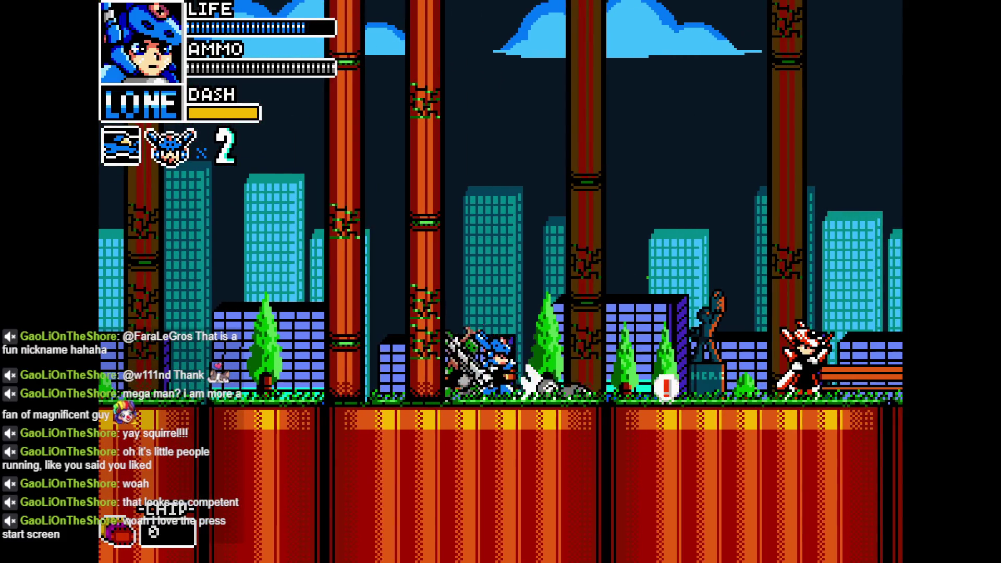
key("Right")
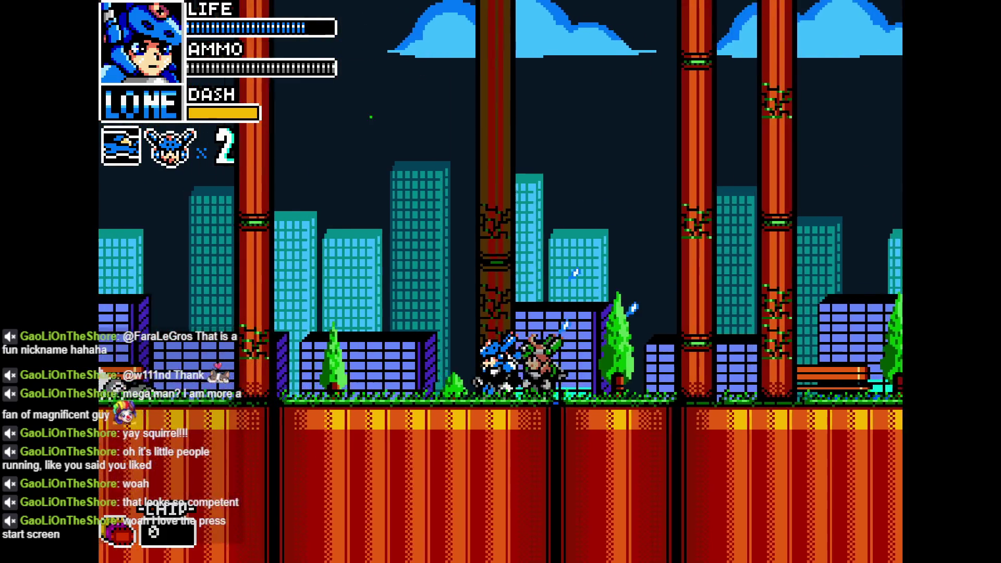
key("Right")
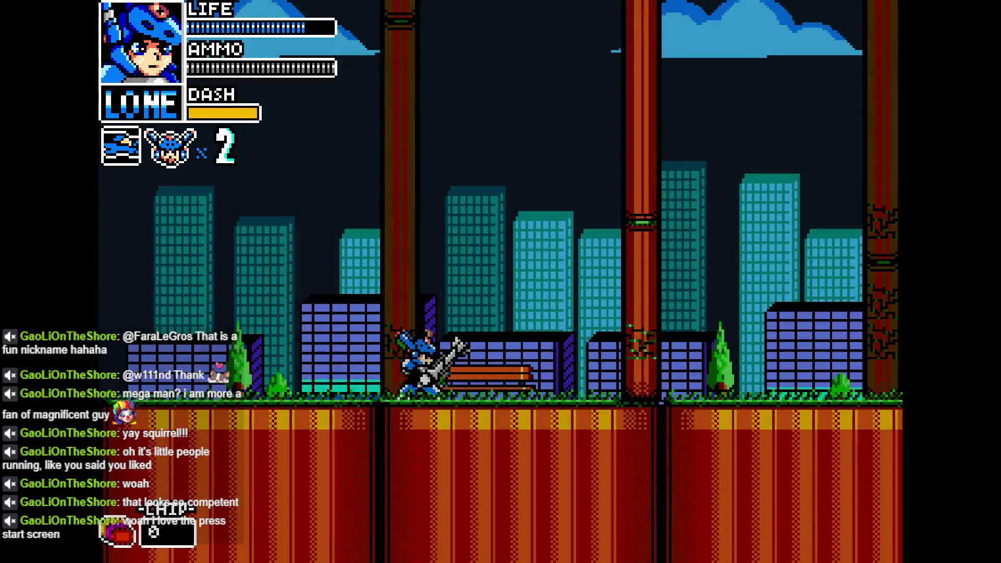
key("Right")
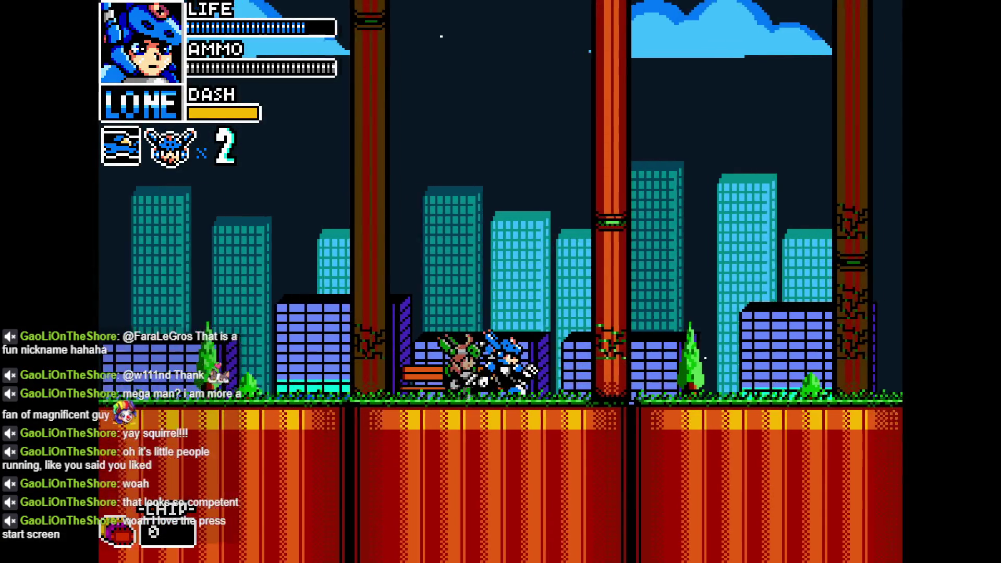
key("Right")
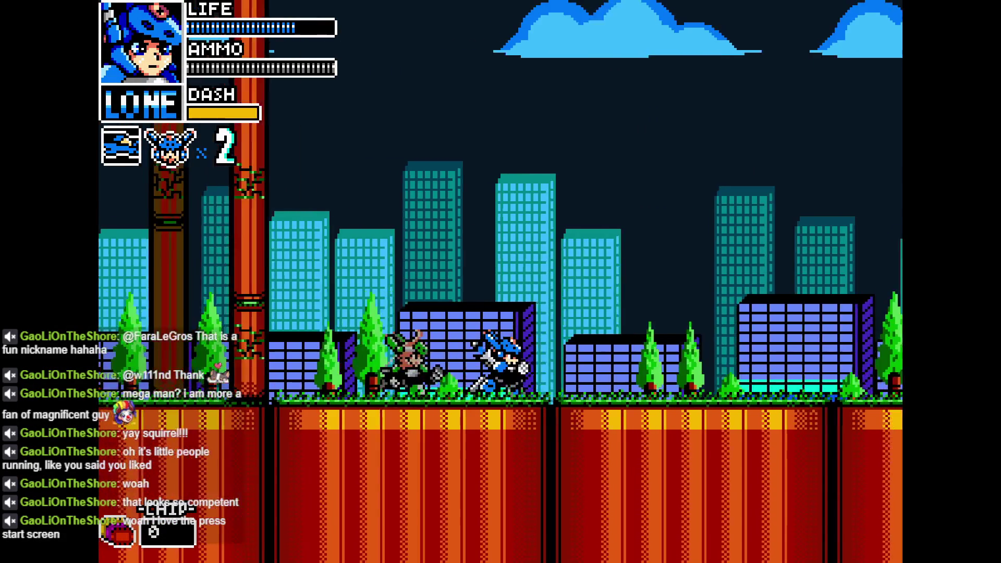
key("Right")
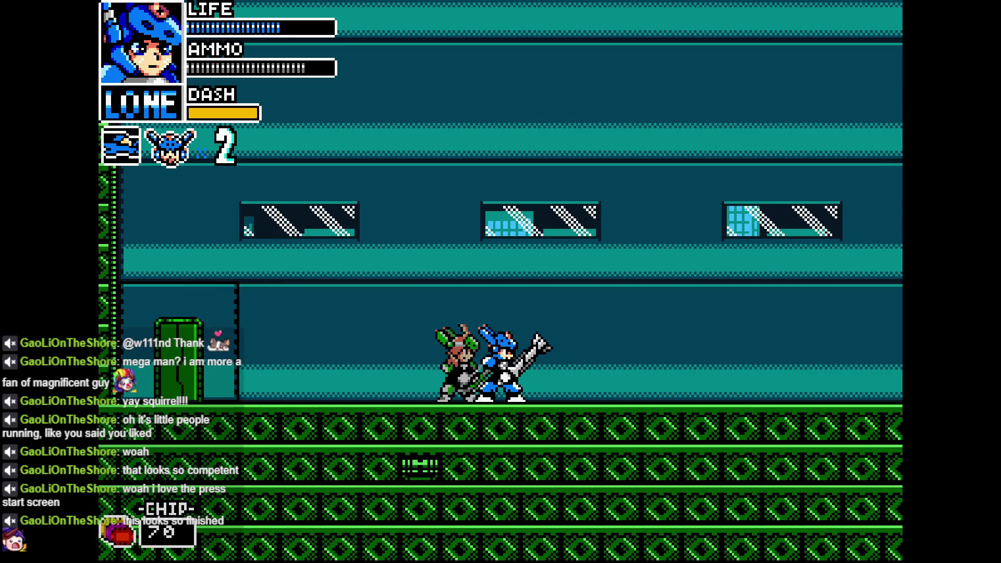
Step: Quit the running game with Alt+F4 to get back to the enemy03a Step code
key("alt+F4")
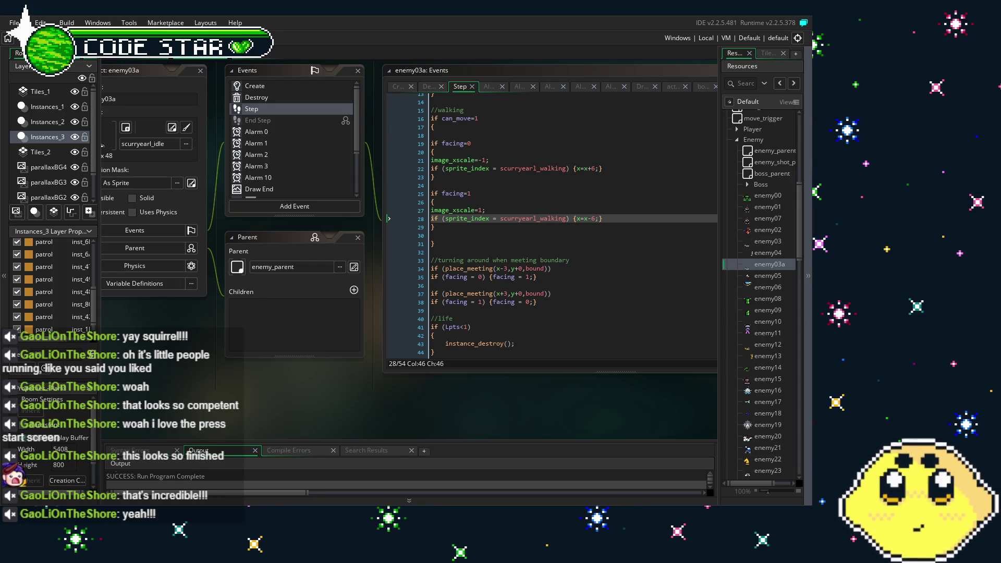
Step: Pan the workspace and scroll the Step code to show lines 25–54 with the //boxcheck block
mouse_move(215, 383)
left_mouse_down()
mouse_move(289, 395)
mouse_move(247, 406)
left_mouse_up()
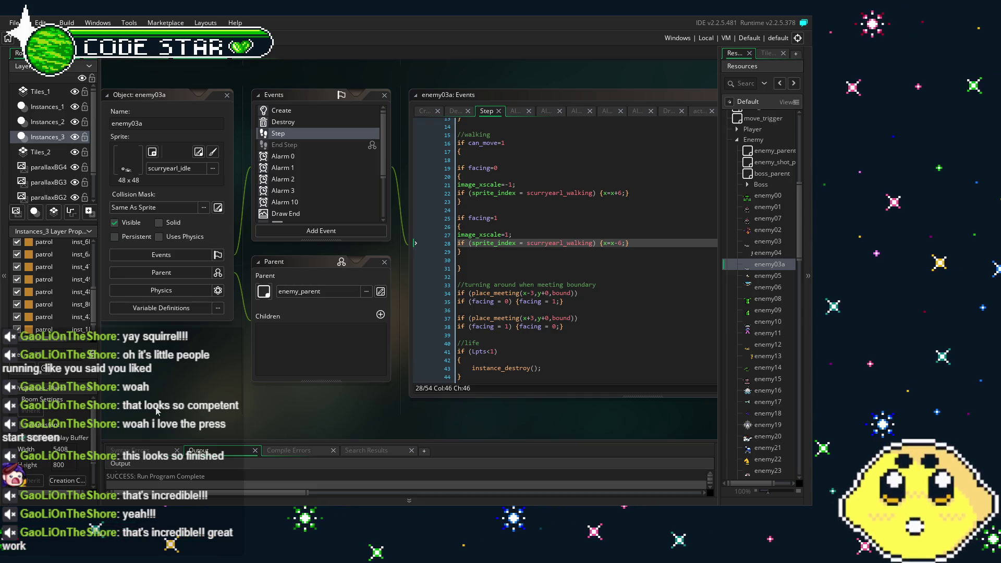
left_click_drag(156, 411, 183, 408)
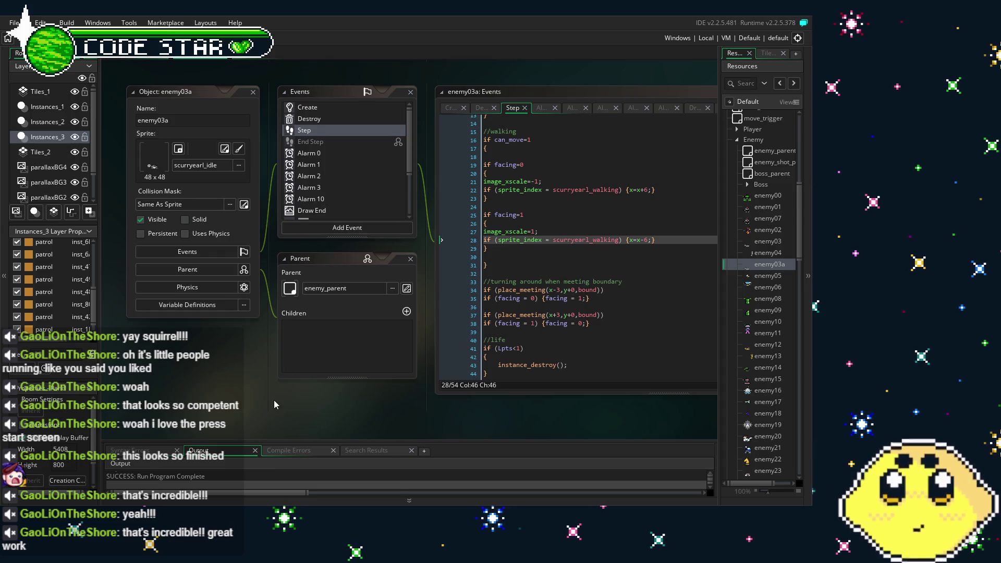
left_click_drag(273, 399, 255, 401)
scroll(282, 193, "down", 3)
scroll(281, 193, "up", 3)
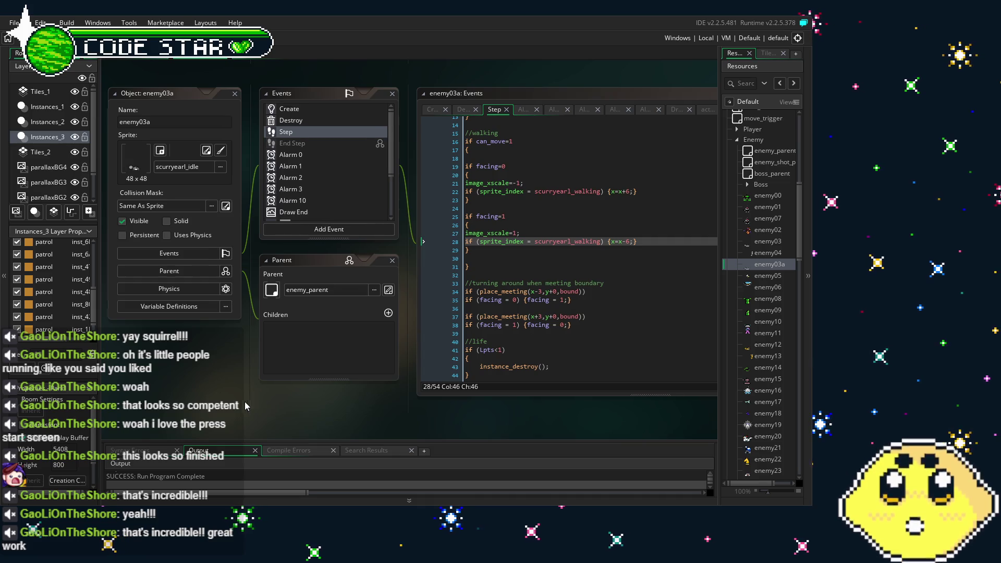
left_click_drag(248, 406, 189, 402)
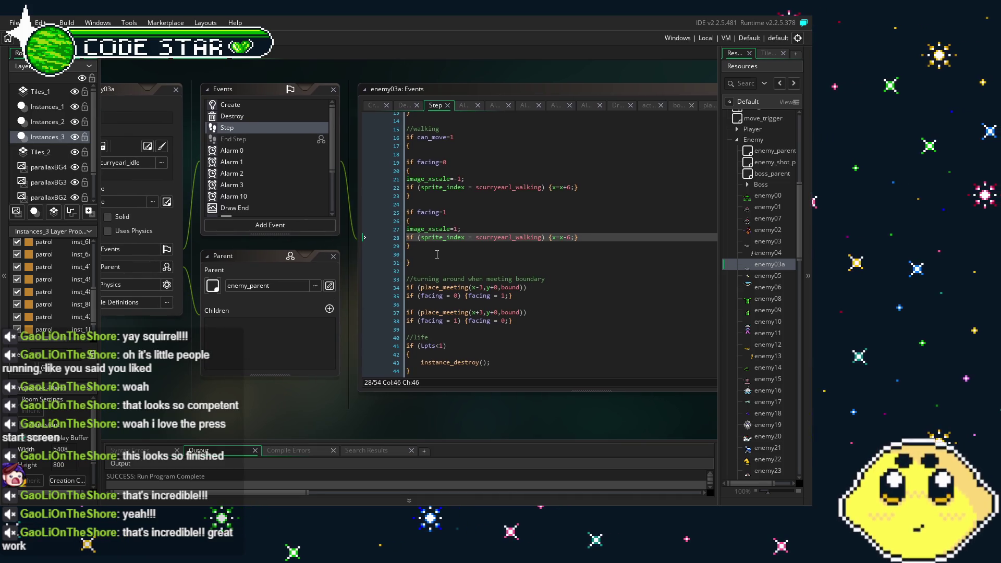
scroll(437, 254, "down", 4)
left_click_drag(347, 428, 339, 427)
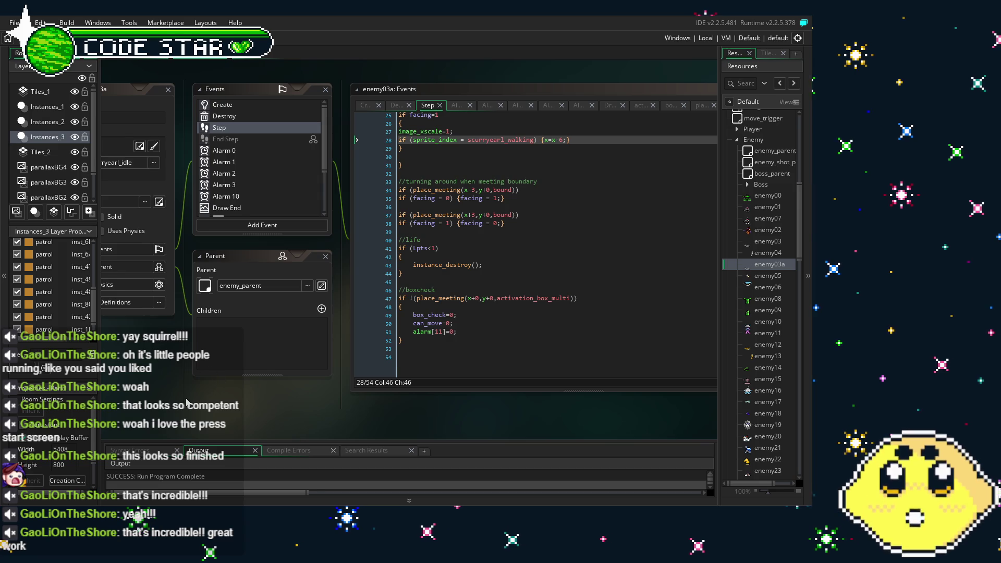
Step: Delete 'if (sprite_index = scurryearl_walking) {' on line 28, leaving a plain x=x-6;}
left_click_drag(186, 399, 190, 399)
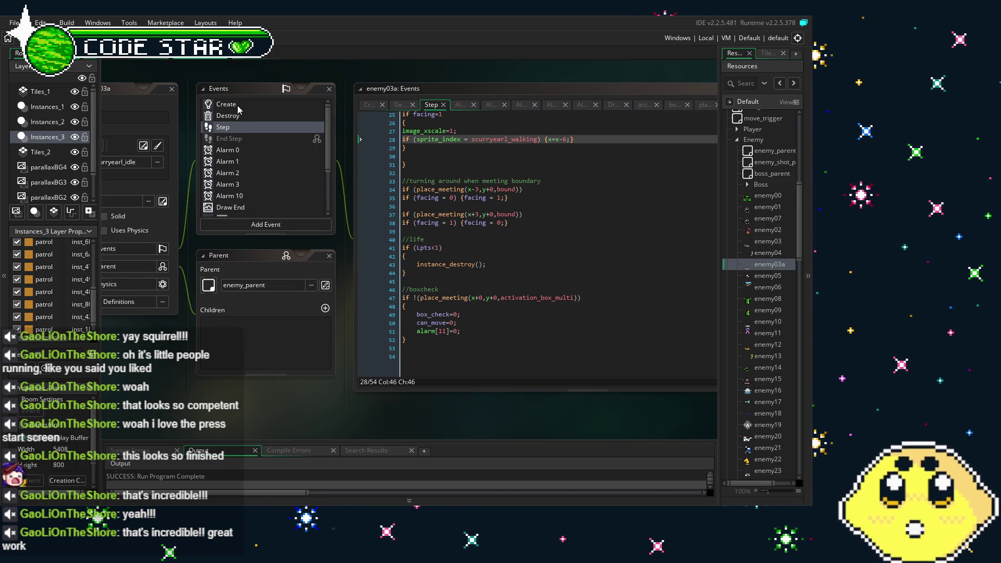
left_click(548, 139)
key("shift+Home")
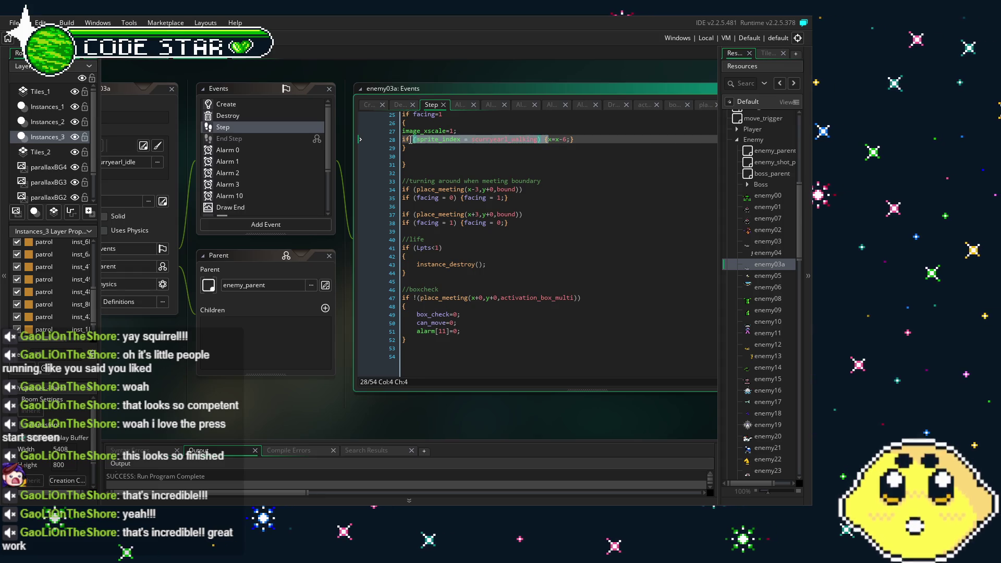
key("BackSpace")
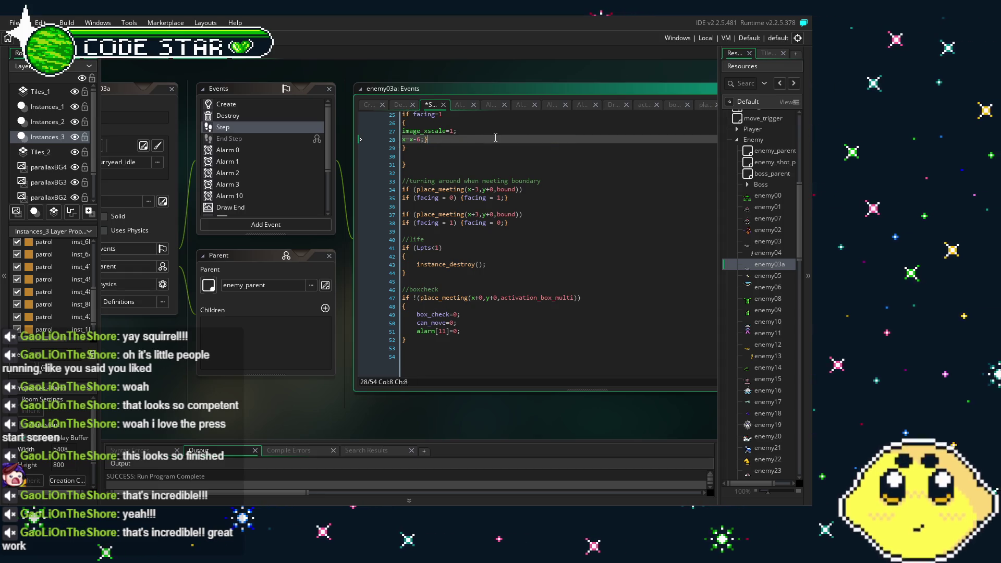
Step: Review the Create, Destroy and Alarm 0–3 event code of enemy03a
left_click(256, 103)
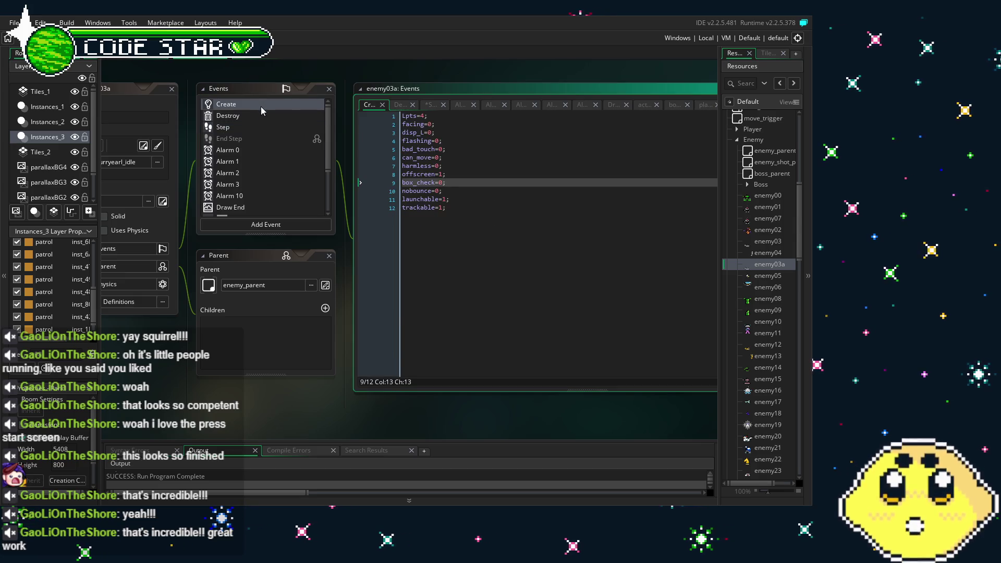
left_click(229, 117)
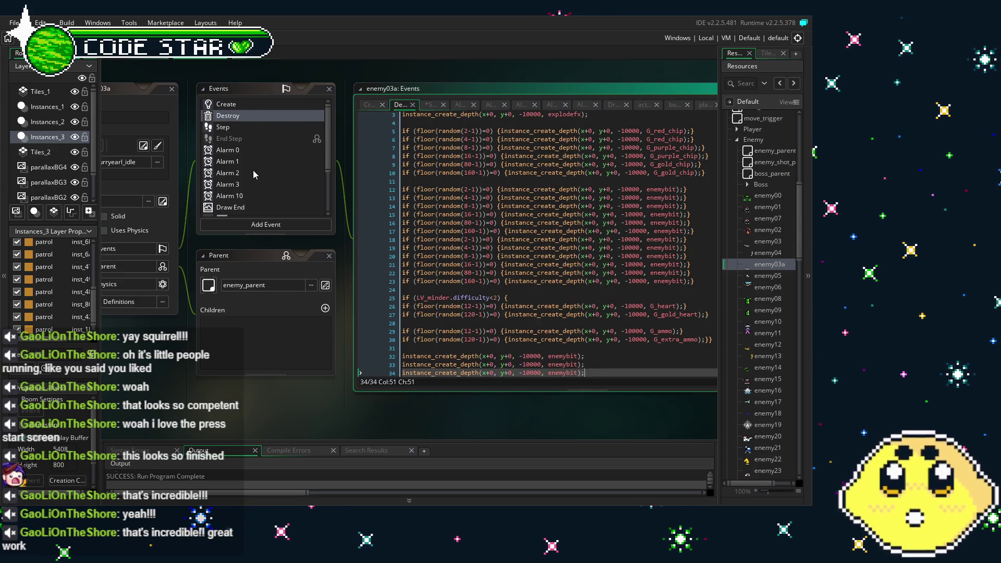
left_click(249, 150)
left_click(252, 160)
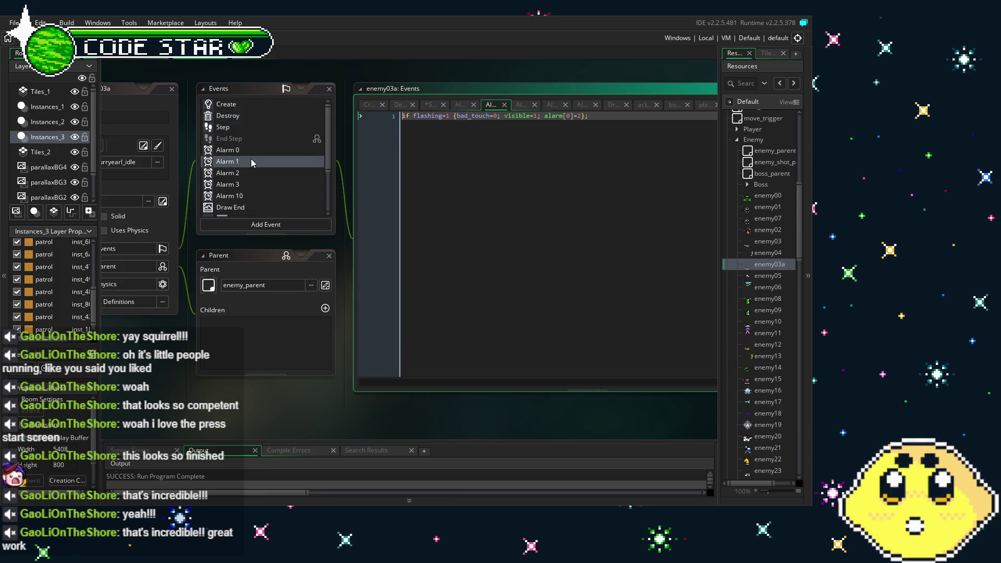
left_click(256, 171)
left_click(260, 186)
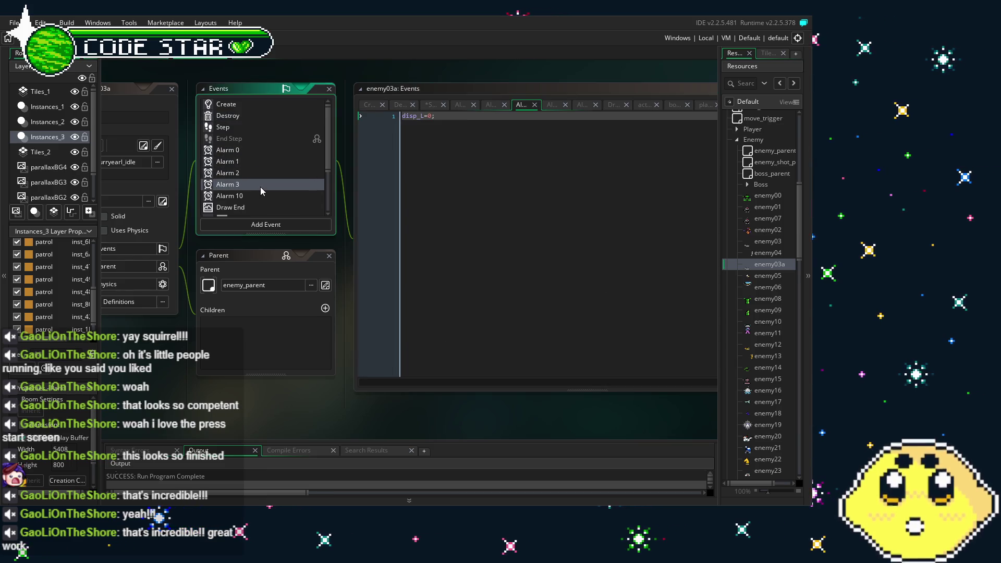
Step: Delete the sprite_index=scurryearl_walking; line from the Alarm 3 event
left_click(395, 264)
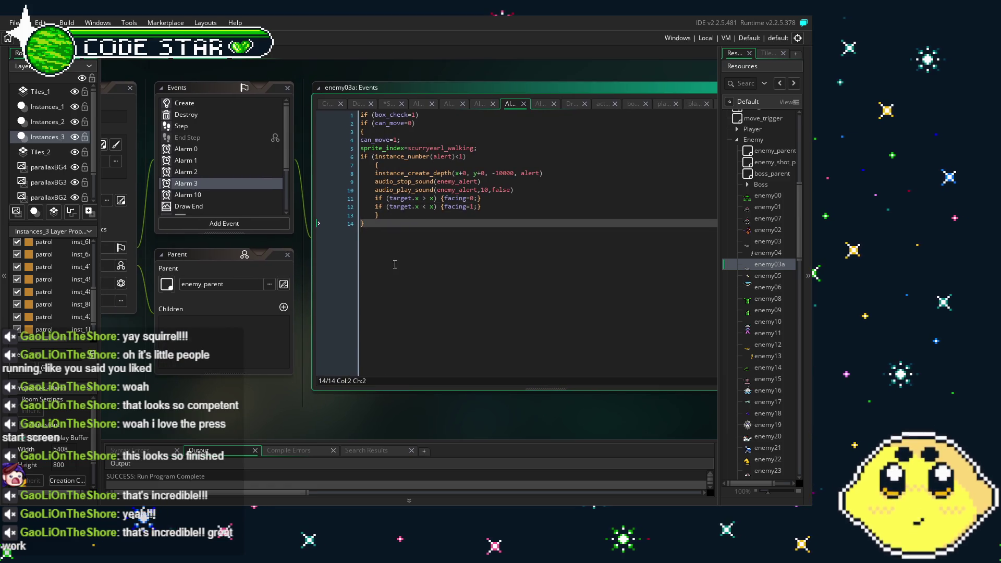
left_click(477, 148)
key("shift+Home")
key("BackSpace")
key("BackSpace")
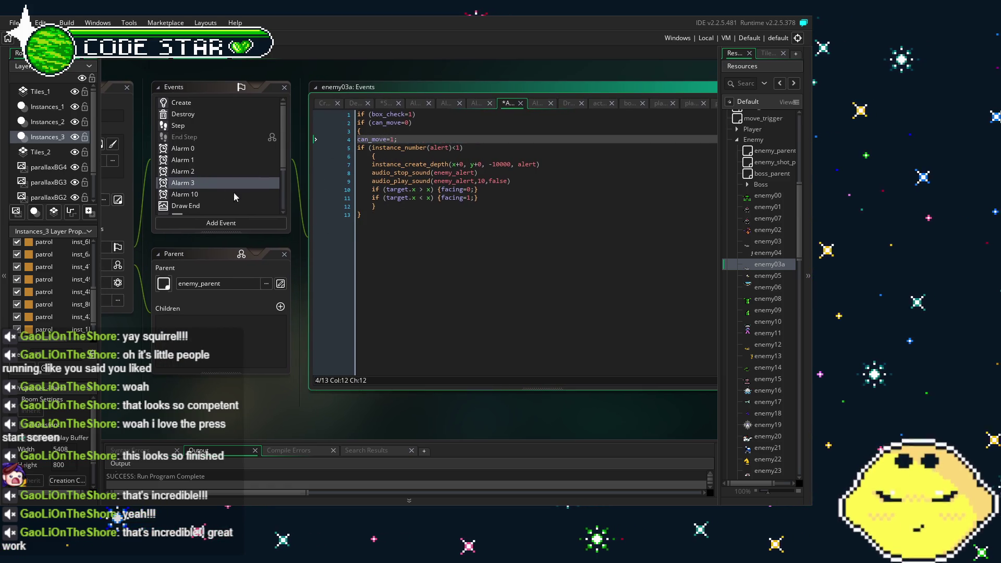
Step: Review Alarm 10, Draw End, and the activation_box_multi, bound, player attack and player_stun collision events
left_click(192, 194)
scroll(201, 179, "down", 1)
scroll(200, 179, "down", 2)
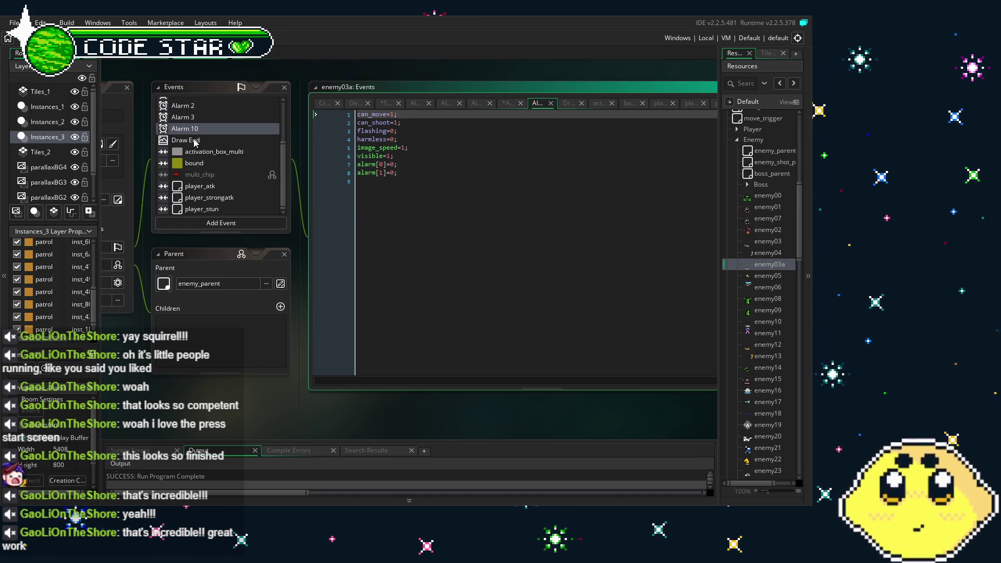
left_click(194, 141)
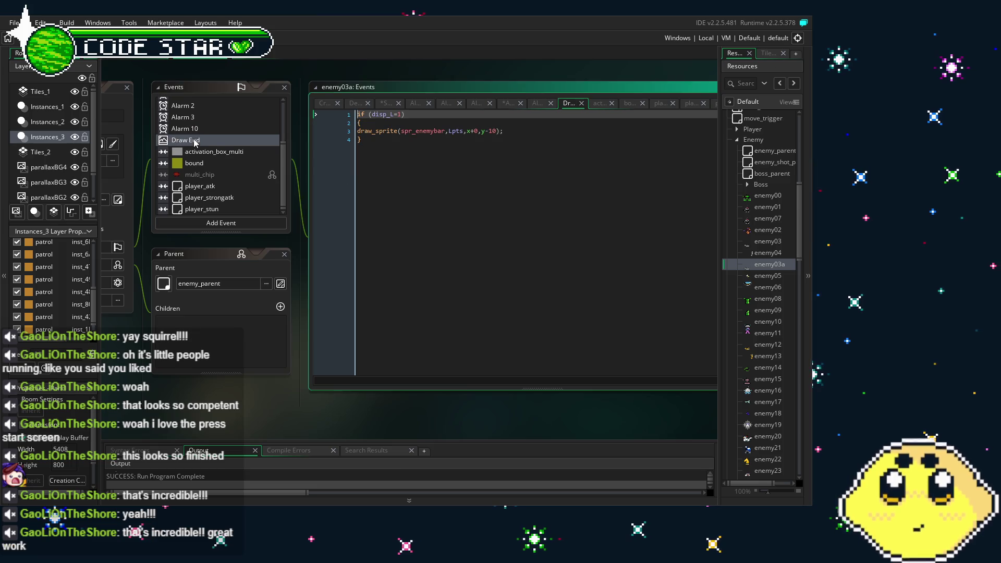
left_click(206, 152)
left_click(208, 162)
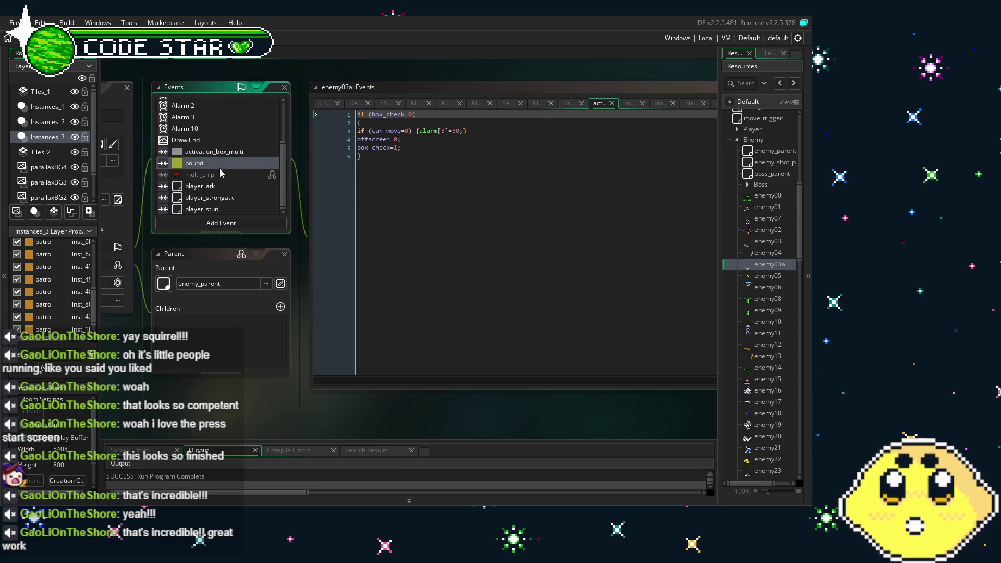
left_click(223, 198)
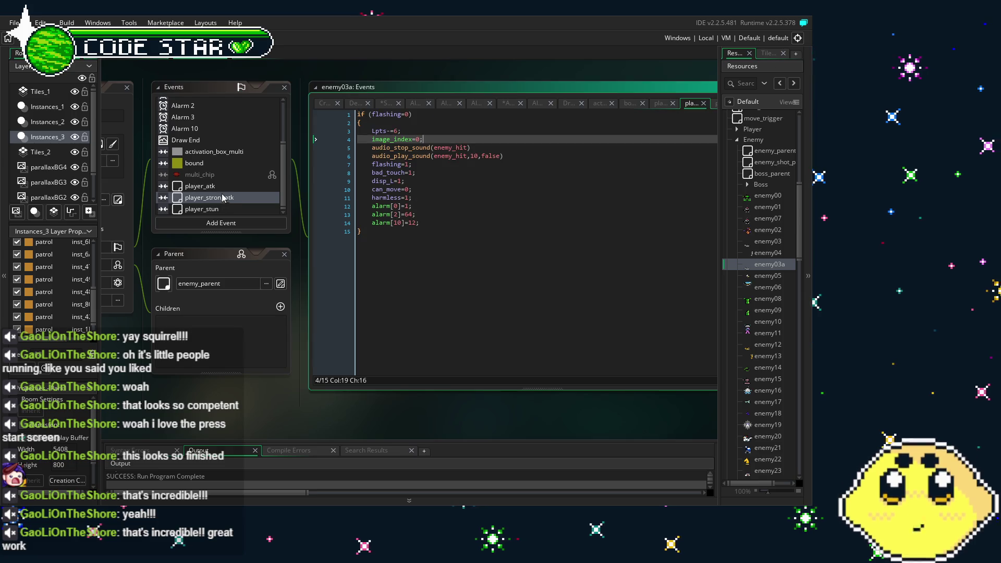
left_click(224, 187)
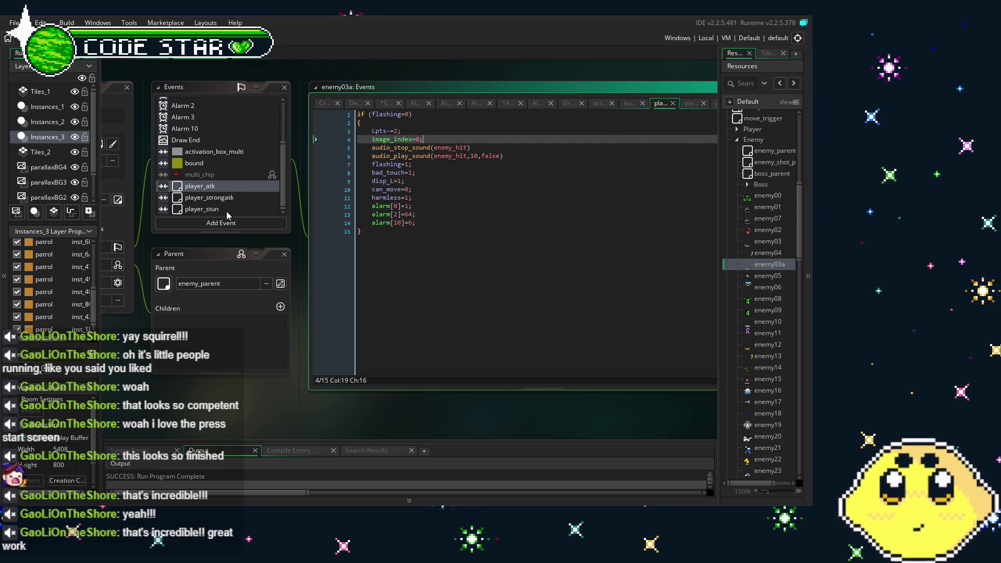
left_click(226, 210)
Step: Recheck the player_atk collision and the edited Alarm 3 code, ending on the Destroy event
left_click(217, 187)
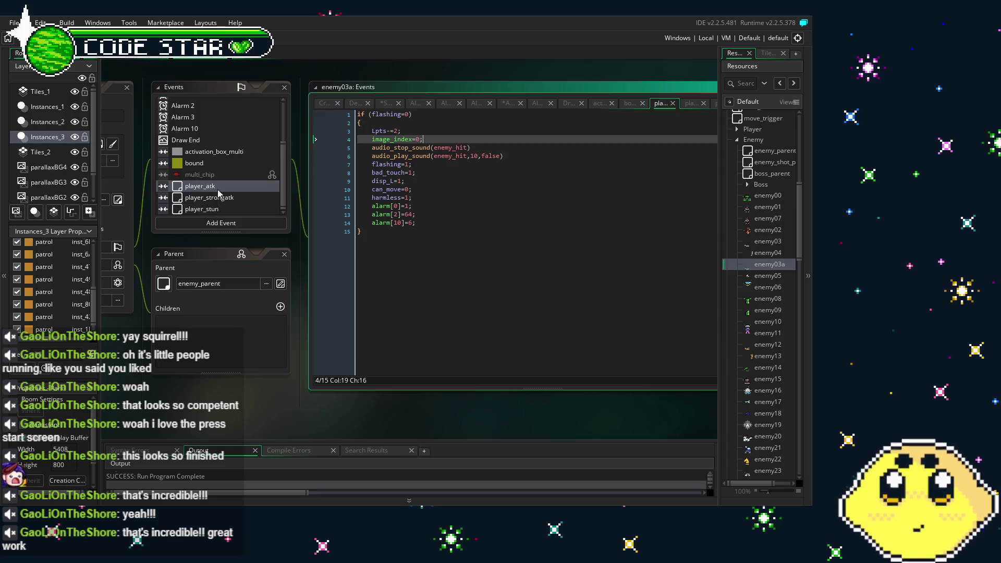
scroll(217, 189, "up", 3)
left_click(205, 178)
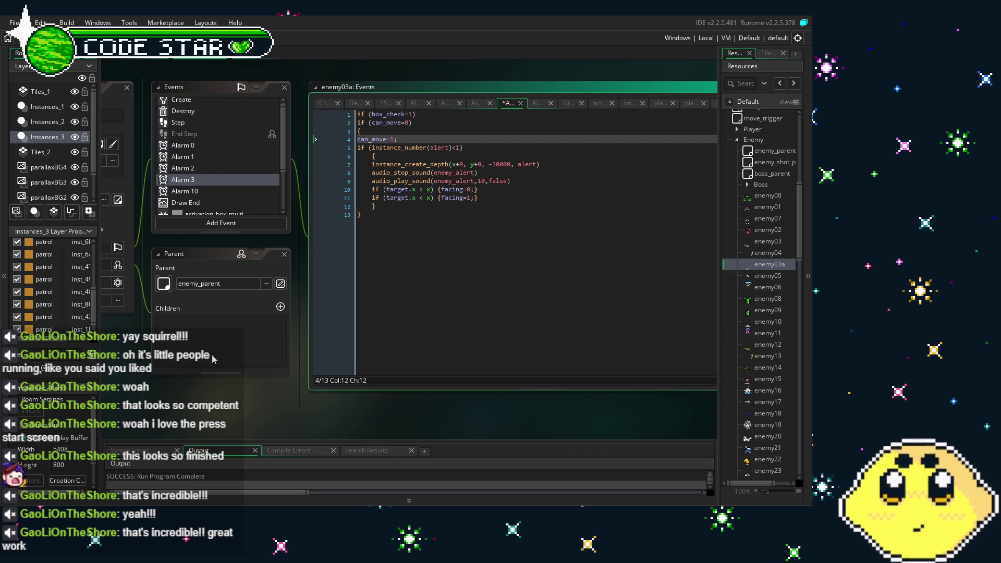
scroll(258, 380, "left", 2)
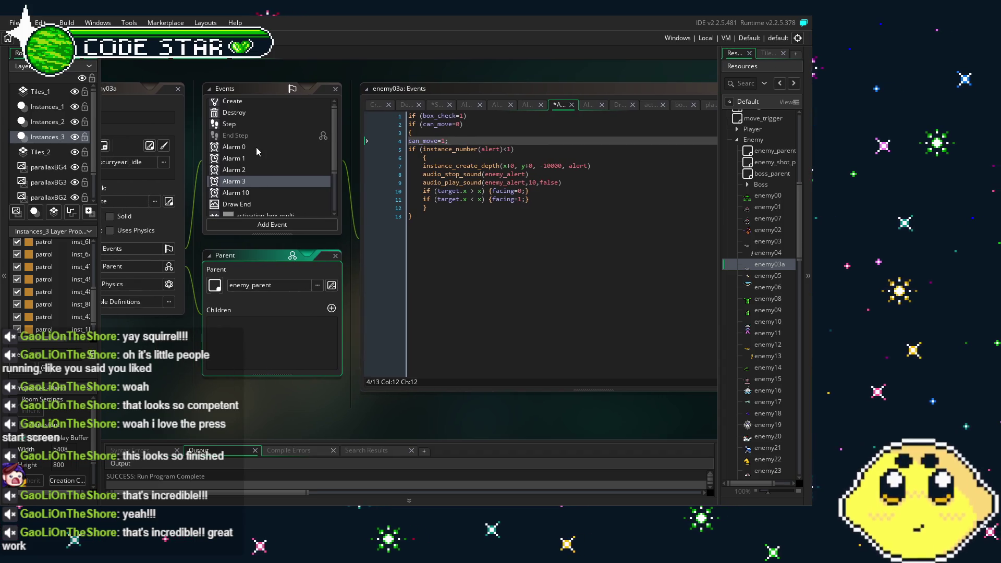
left_click(246, 114)
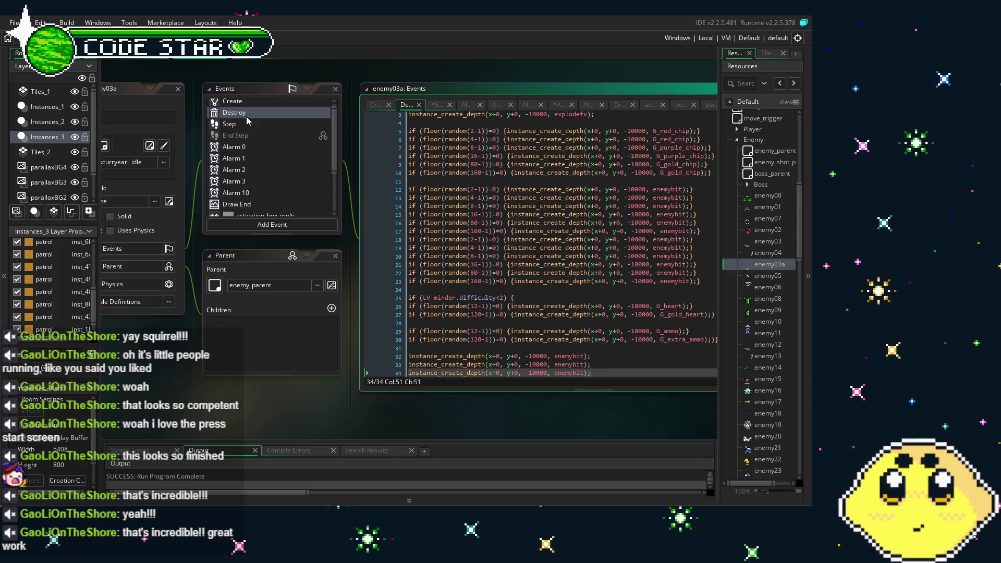
Step: Switch to the Step event code and reposition the workspace panels around the editor
left_click(255, 124)
left_click_drag(271, 373, 195, 314)
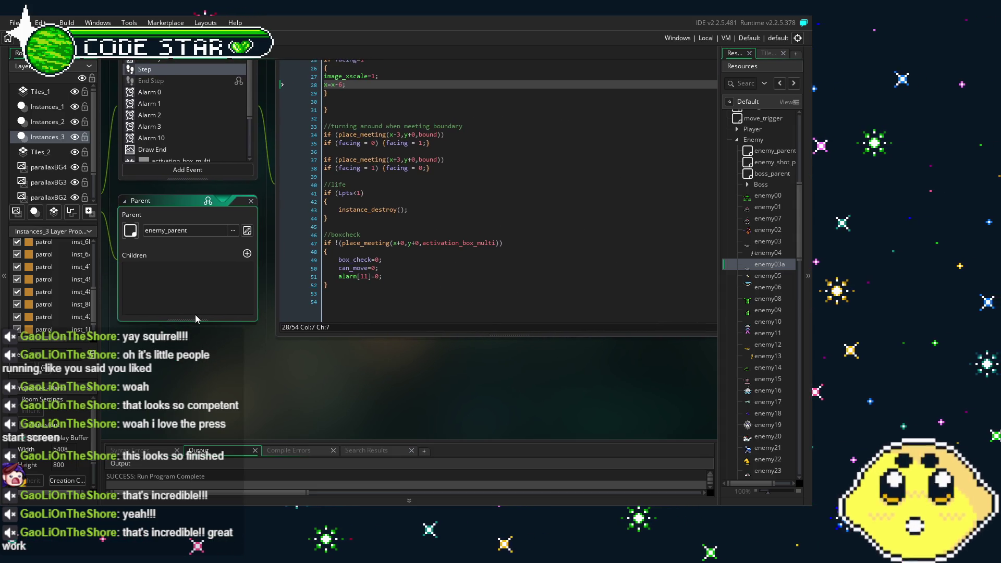
mouse_move(195, 315)
left_mouse_down()
mouse_move(225, 327)
mouse_move(307, 330)
mouse_move(317, 365)
mouse_move(267, 372)
left_mouse_up()
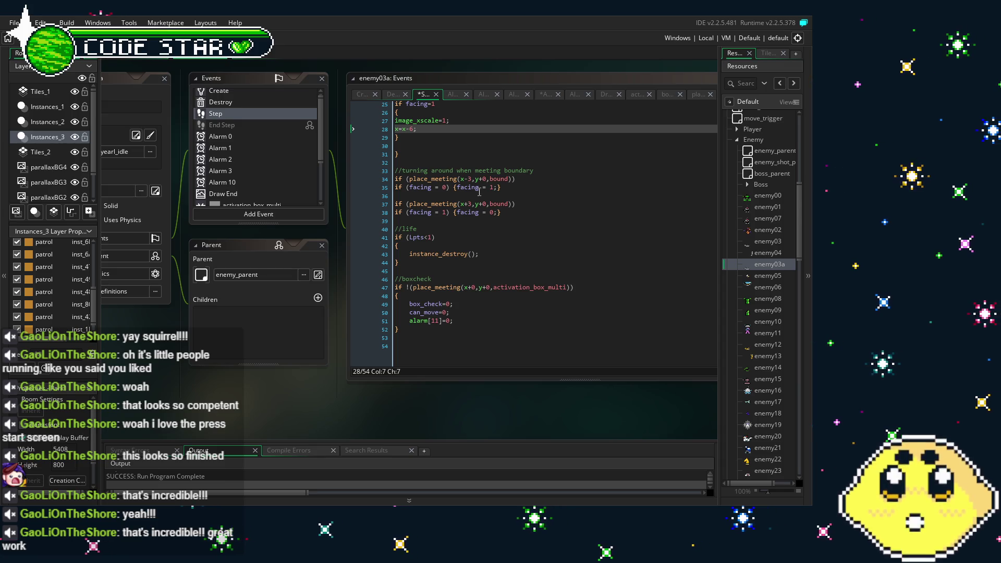
Step: Set the boundary checks to x-3 for facing=1 and x+3 for facing=0, then save with Ctrl+S
left_click(468, 179)
type("+")
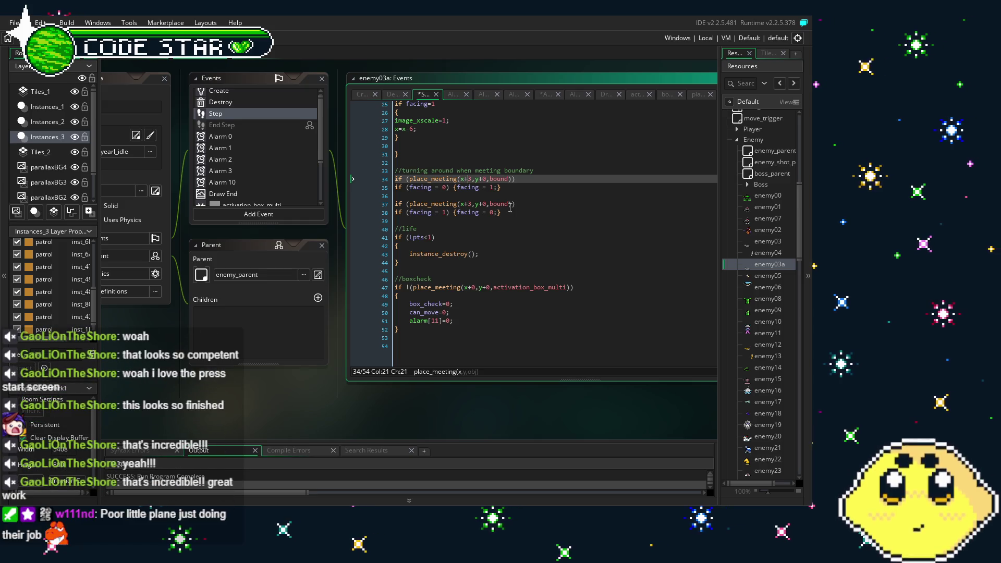
left_click(473, 204)
key("Left")
key("BackSpace")
type("-")
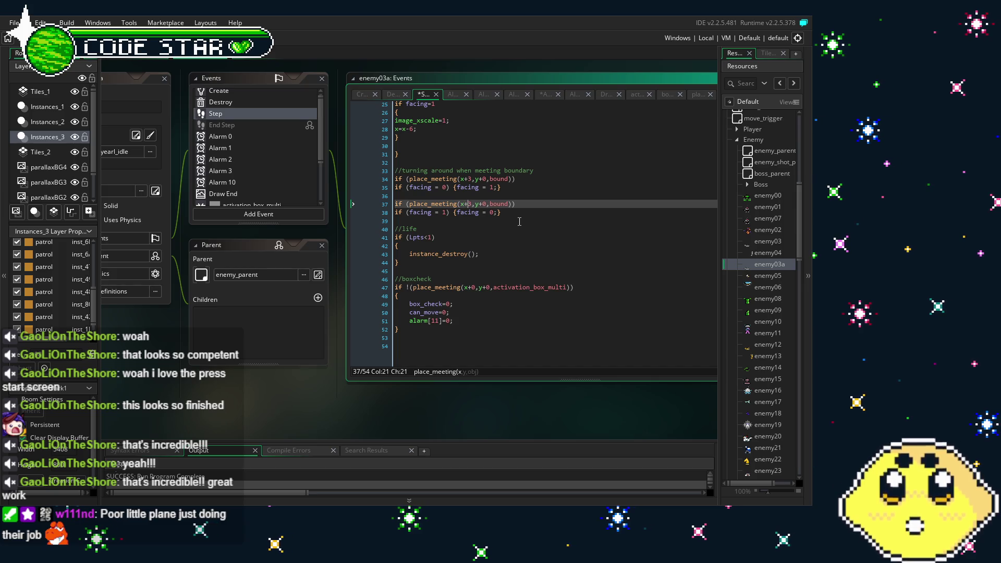
key("Up")
key("Up")
key("Up")
left_click(544, 295)
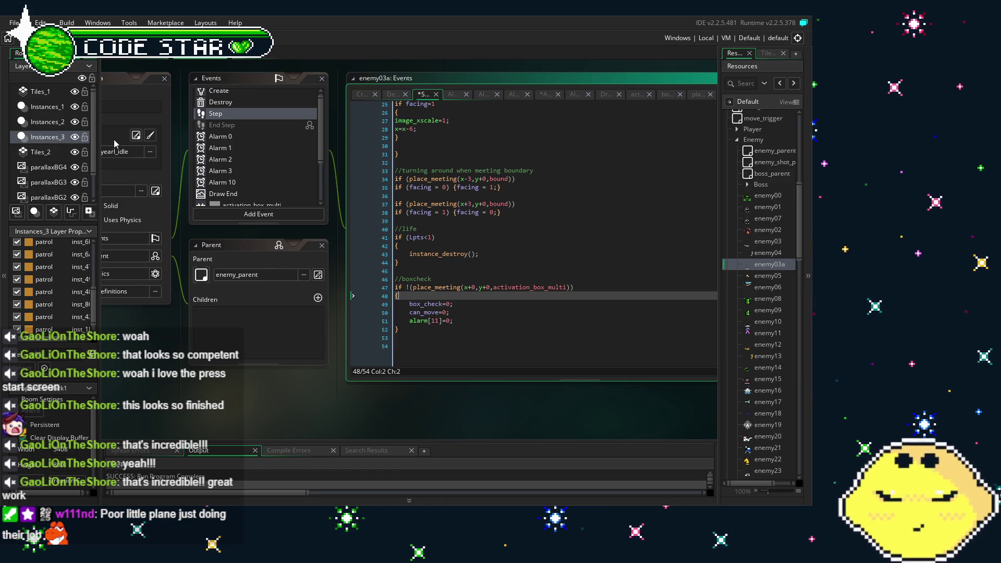
key("ctrl+s")
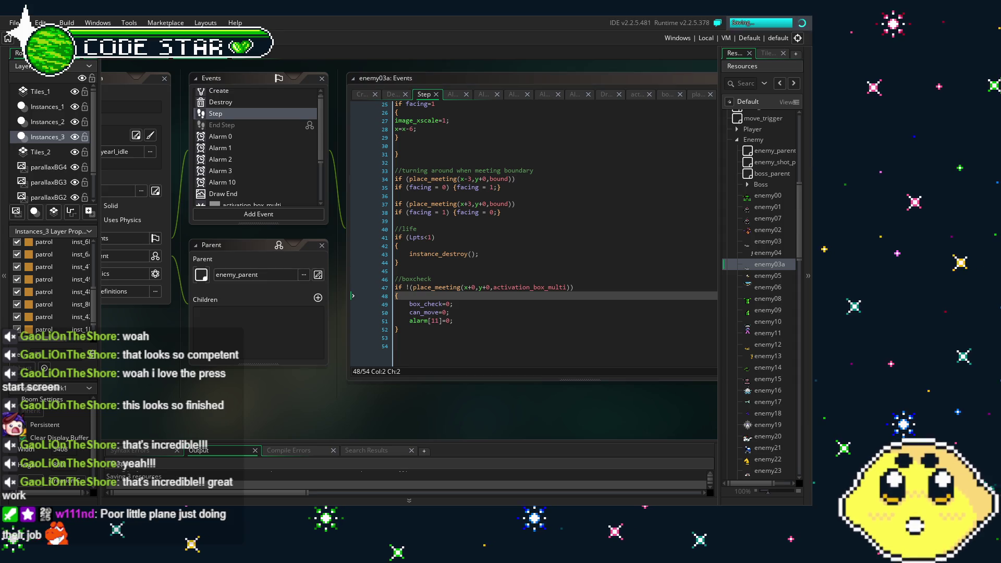